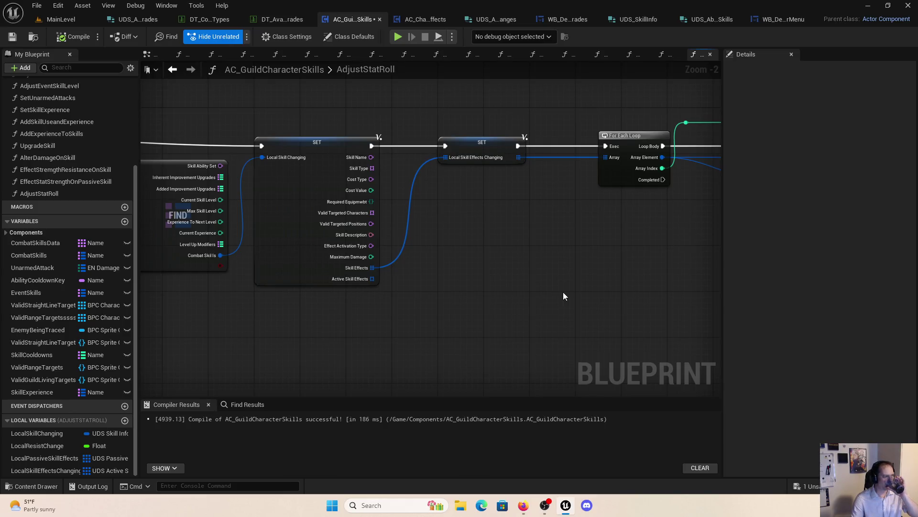
# Step: Recenter the AdjustStatRoll graph, then bring up the ability types data table at the Berserker row
pyautogui.scroll(-4, 517, 297)
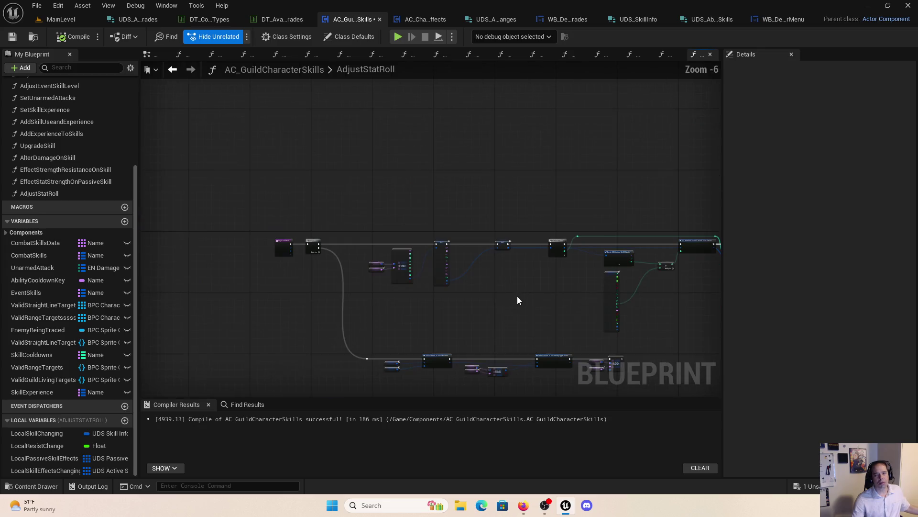
pyautogui.moveTo(506, 303); pyautogui.dragTo(460, 258)
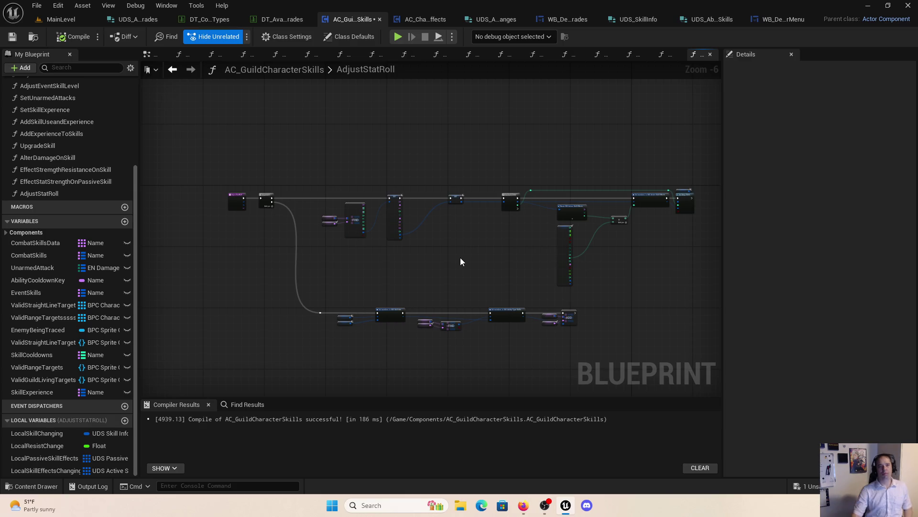
pyautogui.click(206, 19)
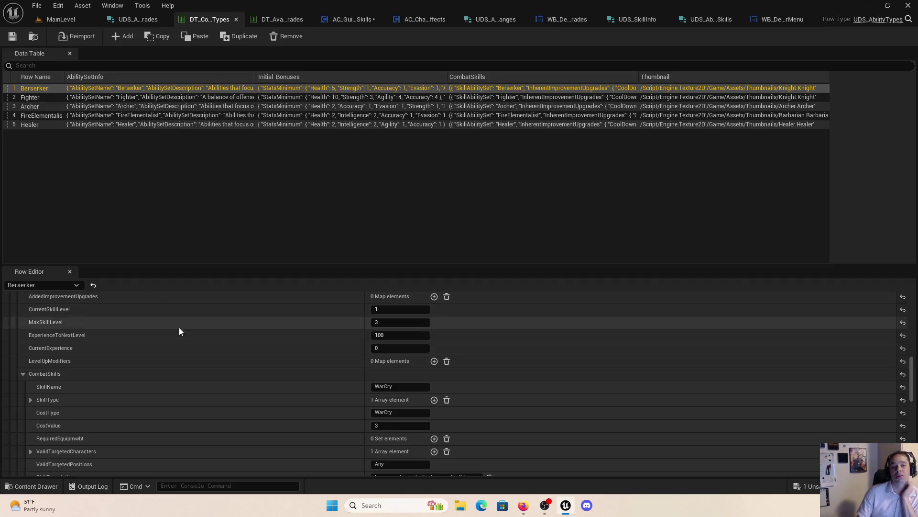
# Step: Review the Berserker row's SkillEffects [0] entry in the Row Editor
pyautogui.scroll(5, 155, 381)
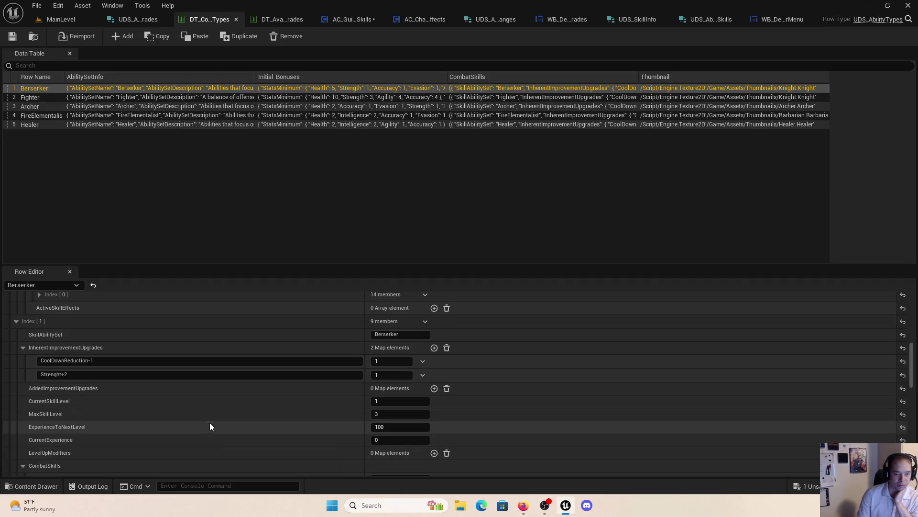
pyautogui.scroll(8, 262, 427)
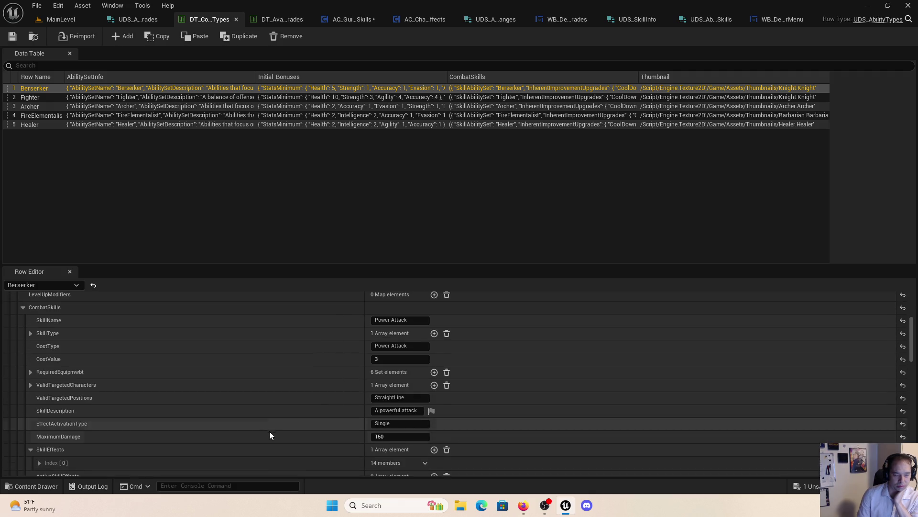
pyautogui.scroll(1, 272, 420)
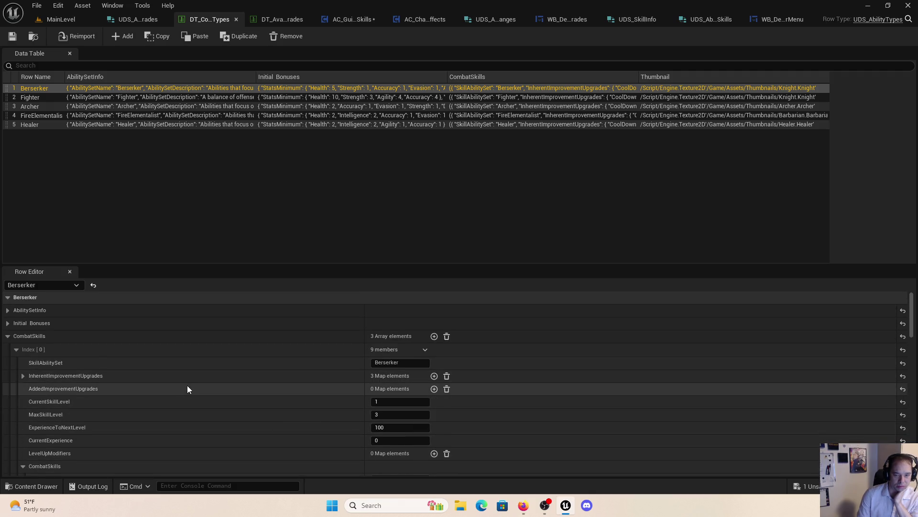
pyautogui.scroll(-15, 190, 392)
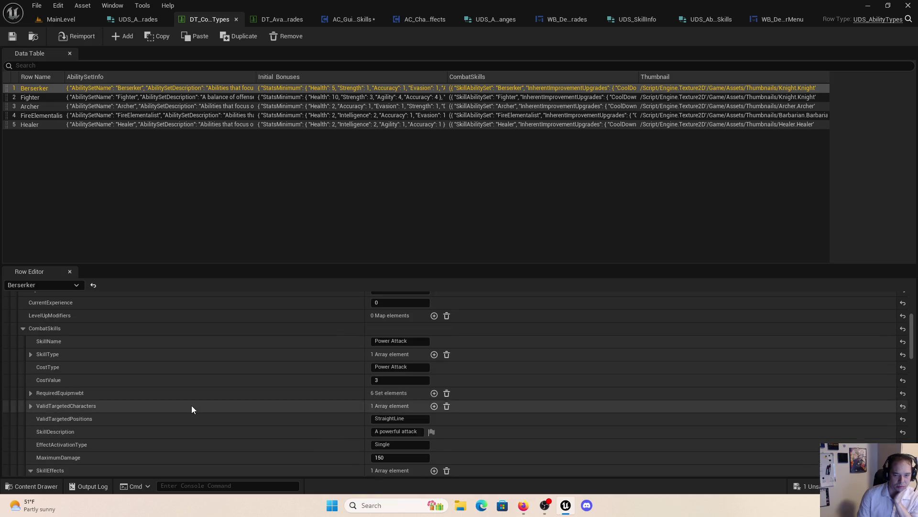
pyautogui.scroll(-3, 194, 417)
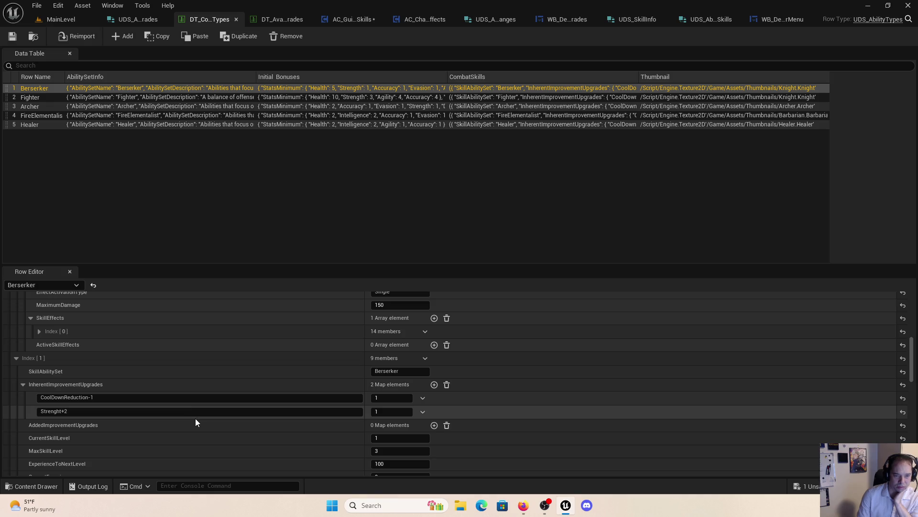
pyautogui.scroll(3, 196, 419)
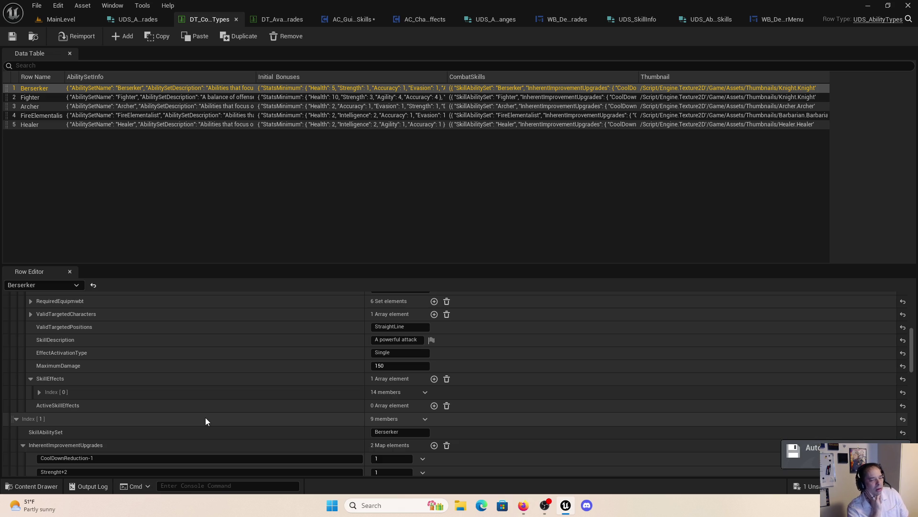
pyautogui.click(39, 392)
pyautogui.scroll(-2, 183, 446)
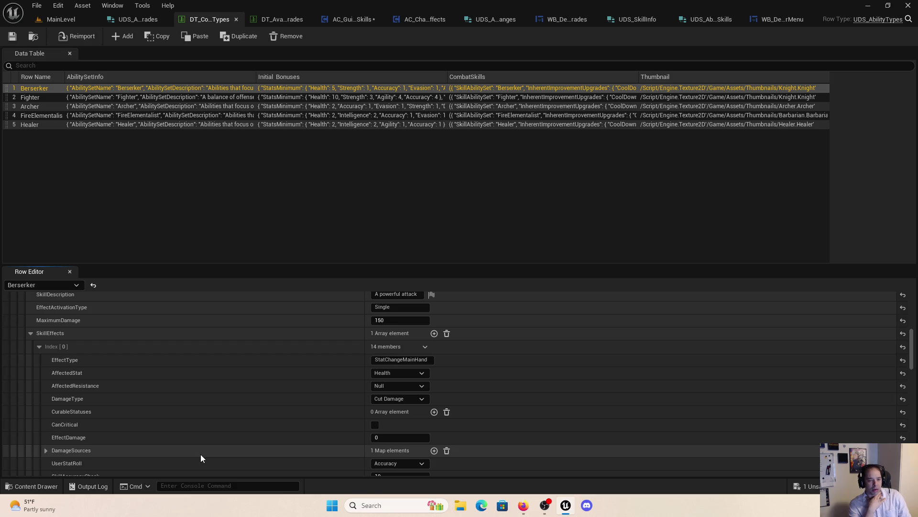
# Step: Inspect the NeededDiceRoll-1 inherent improvement upgrade, clear the row selection, and launch a standalone preview
pyautogui.scroll(3, 227, 429)
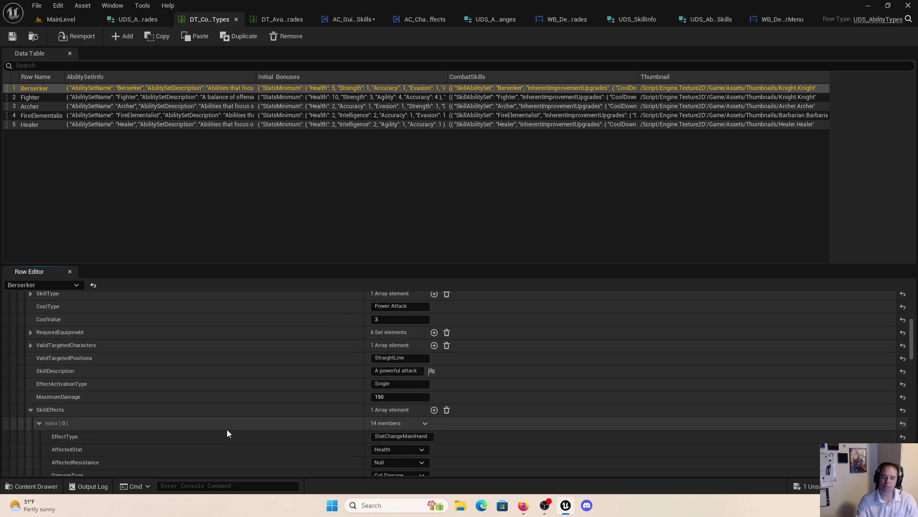
pyautogui.scroll(4, 226, 429)
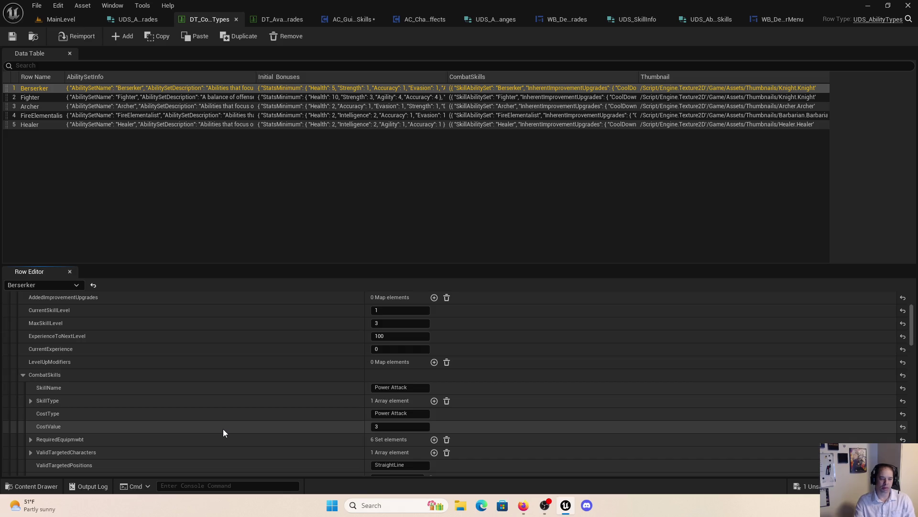
pyautogui.scroll(2, 223, 428)
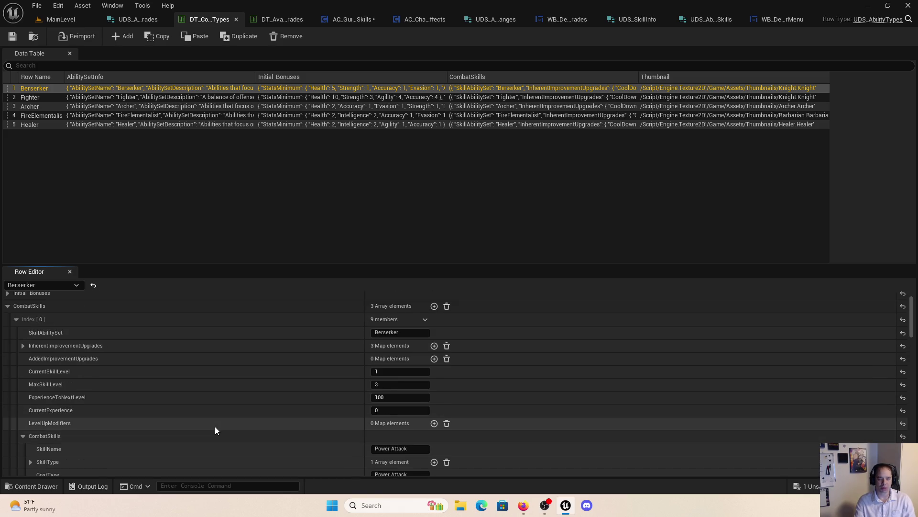
pyautogui.click(23, 345)
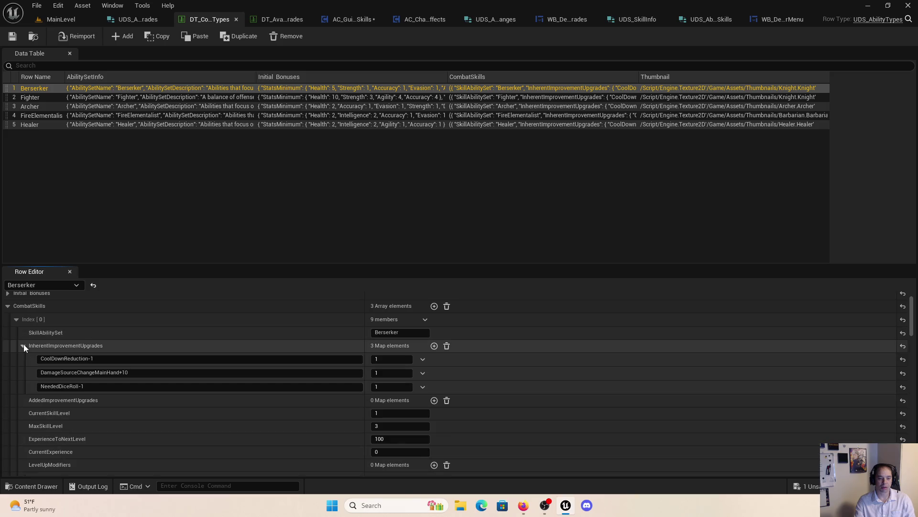
pyautogui.click(103, 388)
pyautogui.click(240, 59)
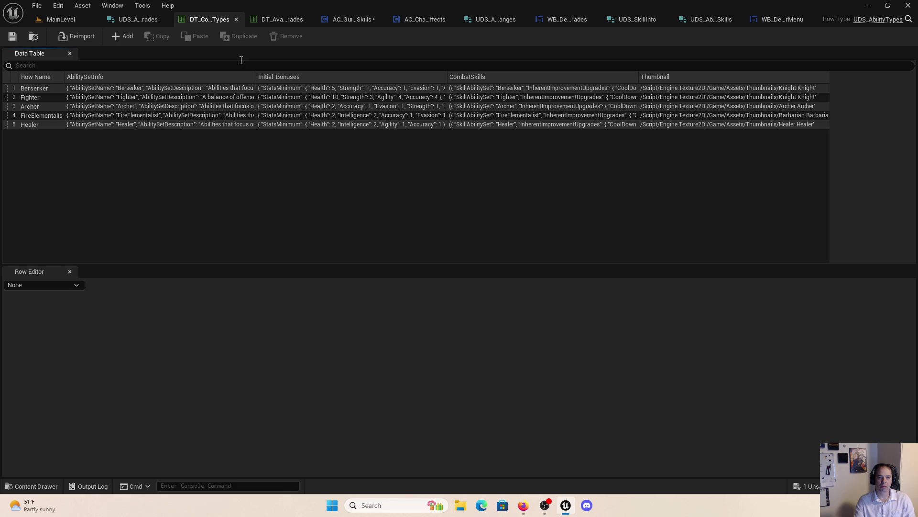
pyautogui.click(342, 18)
# Step: Create a Human Berserker character in the game preview and open the Character Skill Editor
pyautogui.click(394, 39)
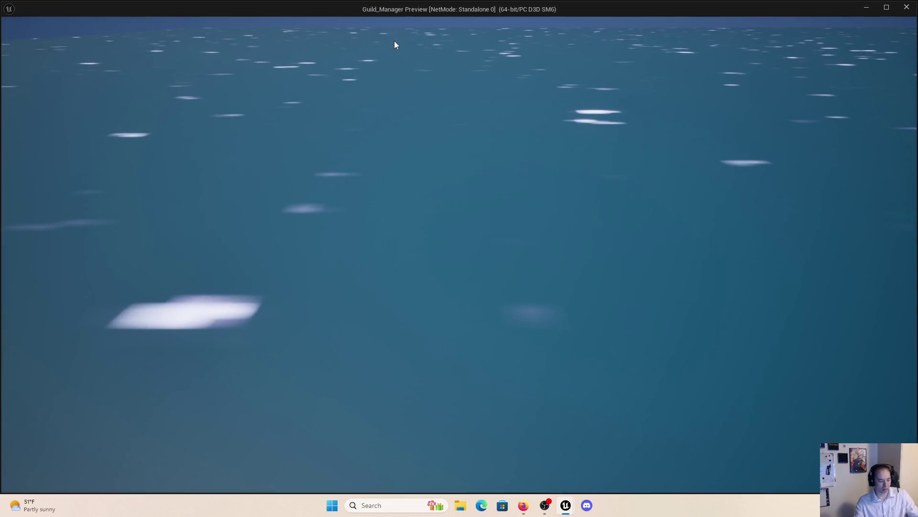
pyautogui.click(68, 43)
pyautogui.click(58, 89)
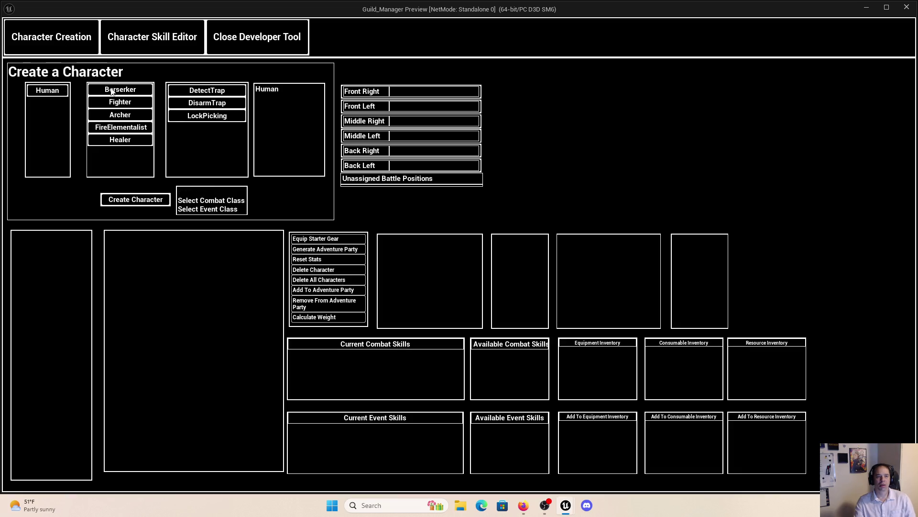
pyautogui.click(114, 89)
pyautogui.click(152, 203)
pyautogui.click(70, 242)
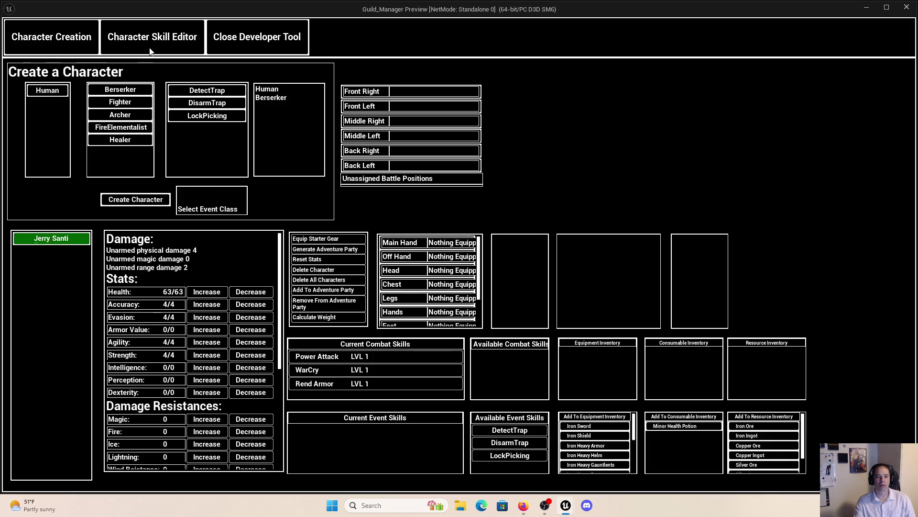
pyautogui.click(148, 48)
# Step: Apply NeededDiceRoll-1 to Power Attack and step into the UpgradeSkill function
pyautogui.click(117, 359)
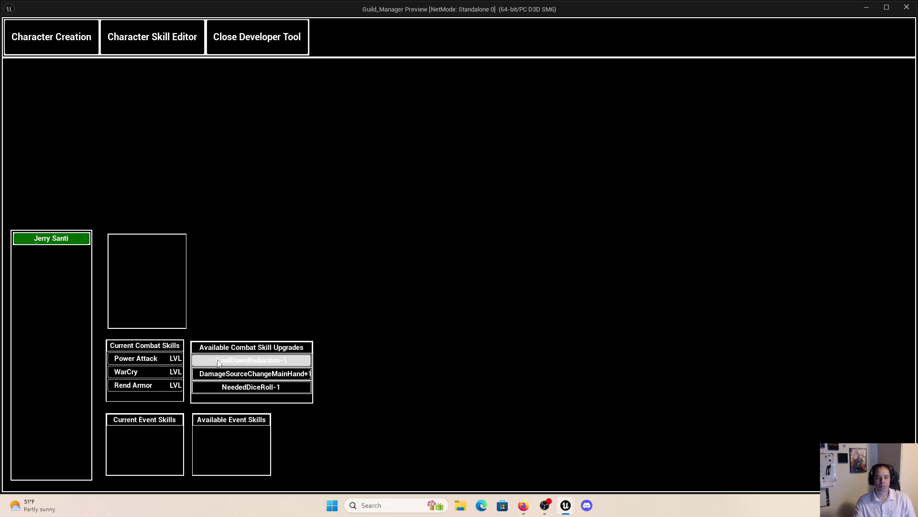
pyautogui.click(234, 390)
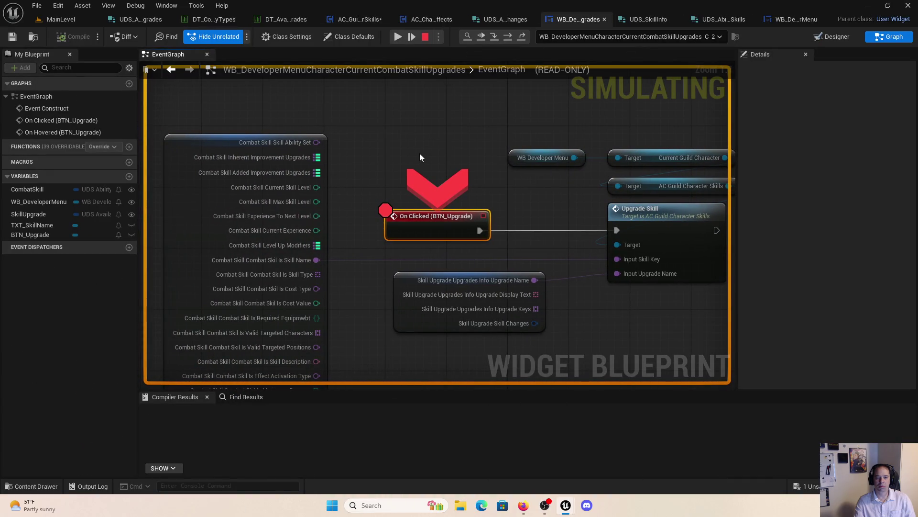
pyautogui.click(483, 36)
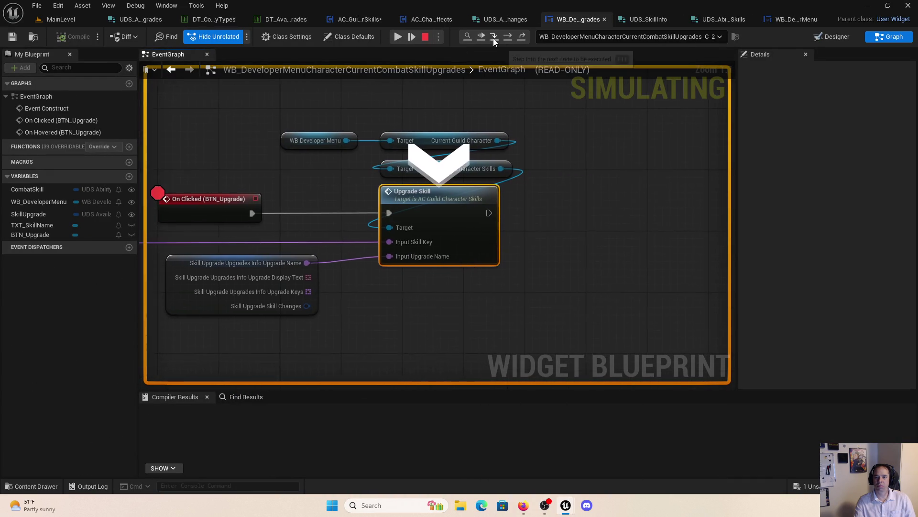
pyautogui.click(493, 37)
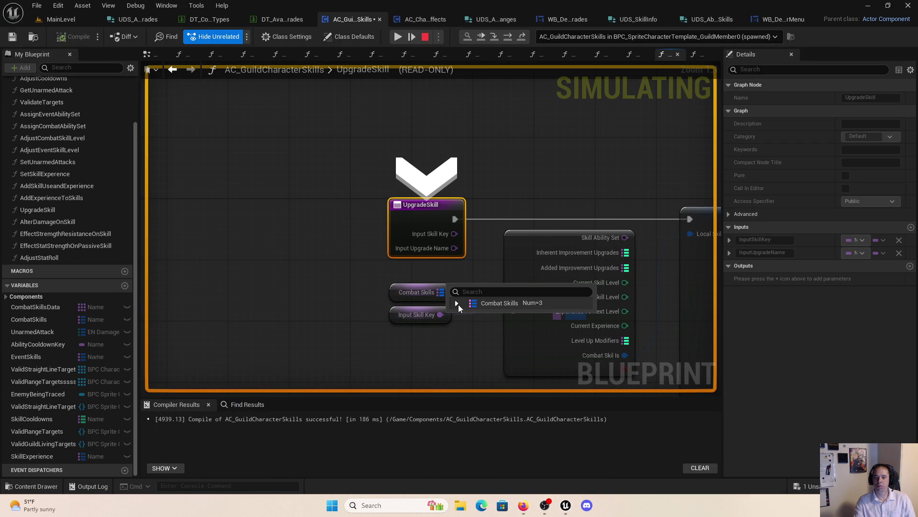
# Step: Inspect Combat Skills > Power Attack > SkillEffects [0] debug values, then return to the game
pyautogui.click(458, 303)
pyautogui.click(464, 315)
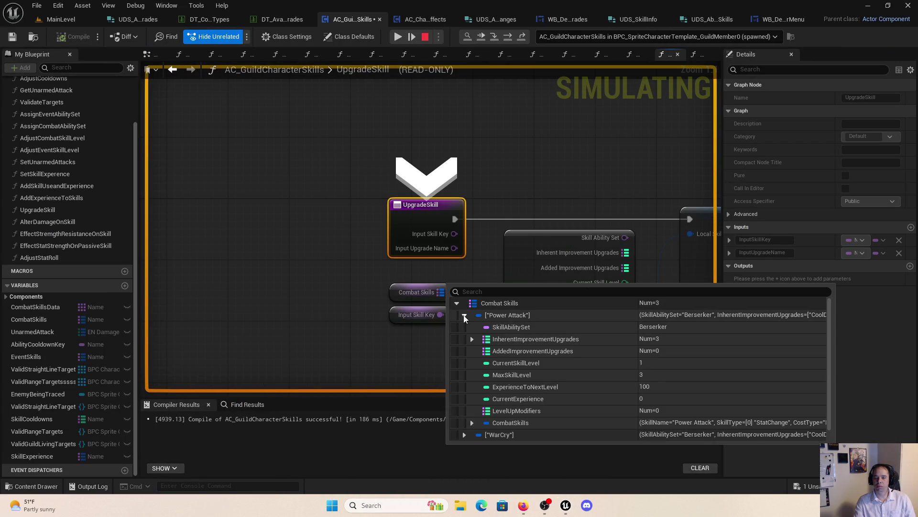
pyautogui.scroll(-1, 477, 415)
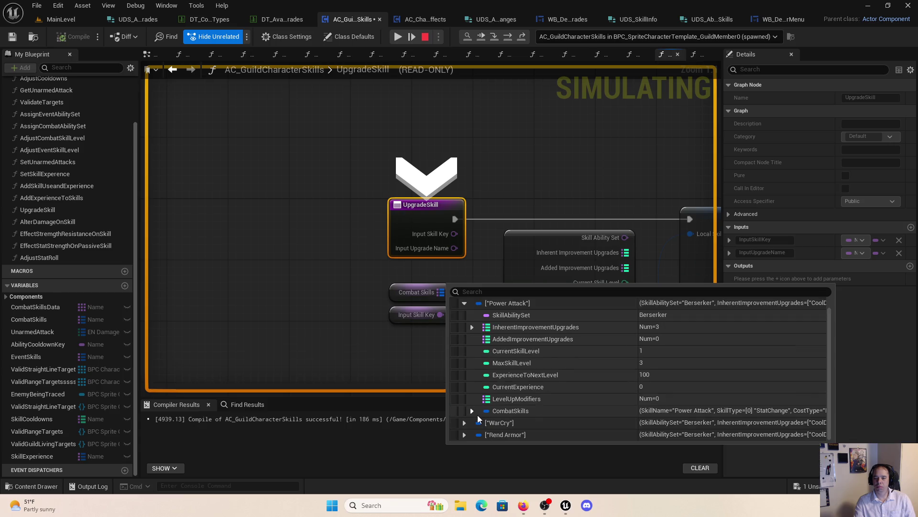
pyautogui.click(472, 410)
pyautogui.scroll(-6, 479, 412)
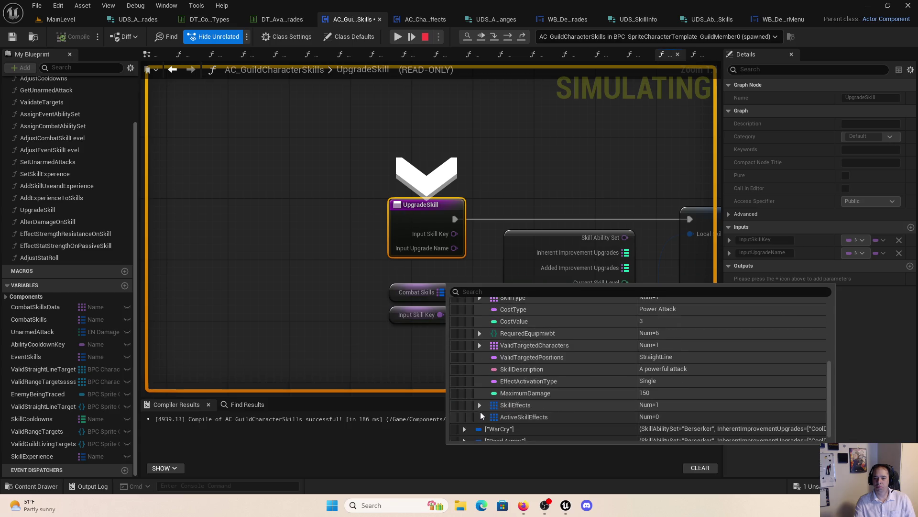
pyautogui.click(479, 398)
pyautogui.click(487, 410)
pyautogui.scroll(-4, 502, 395)
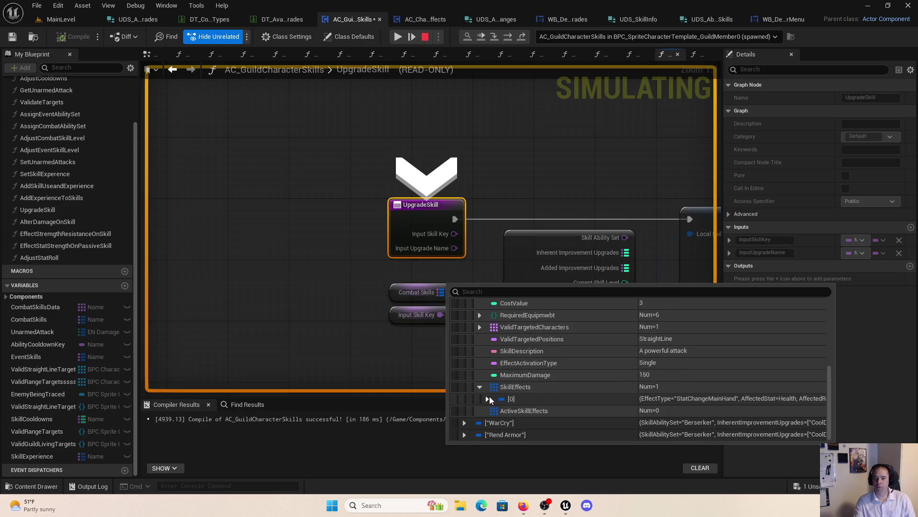
pyautogui.scroll(-9, 509, 395)
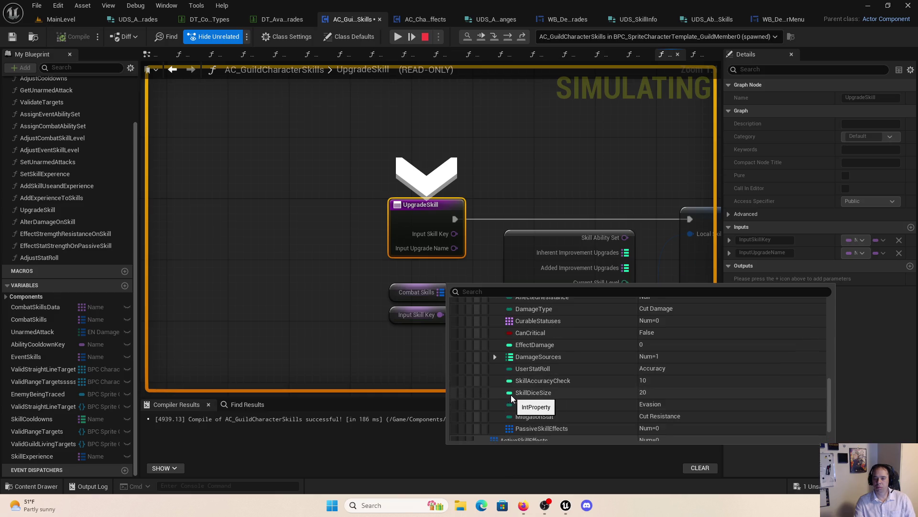
pyautogui.click(398, 36)
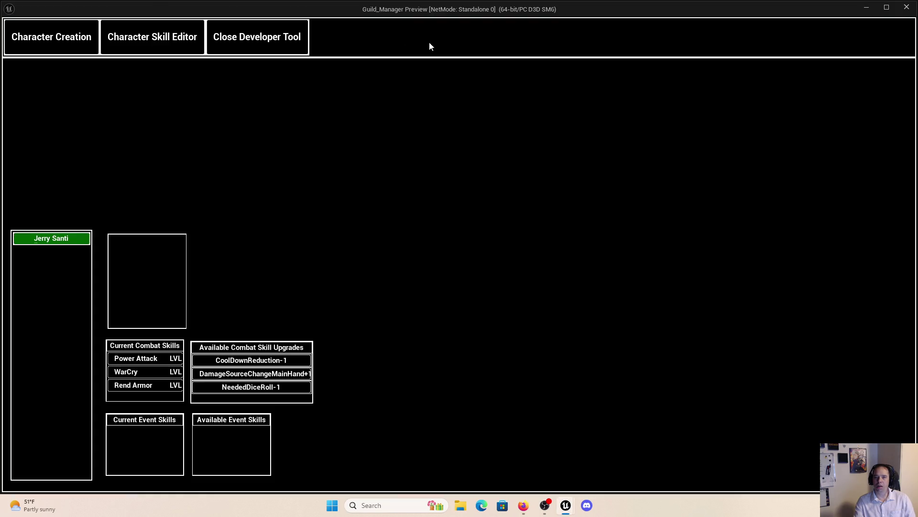
# Step: Reapply NeededDiceRoll-1 in the Character Skill Editor and step into UpgradeSkill
pyautogui.click(51, 37)
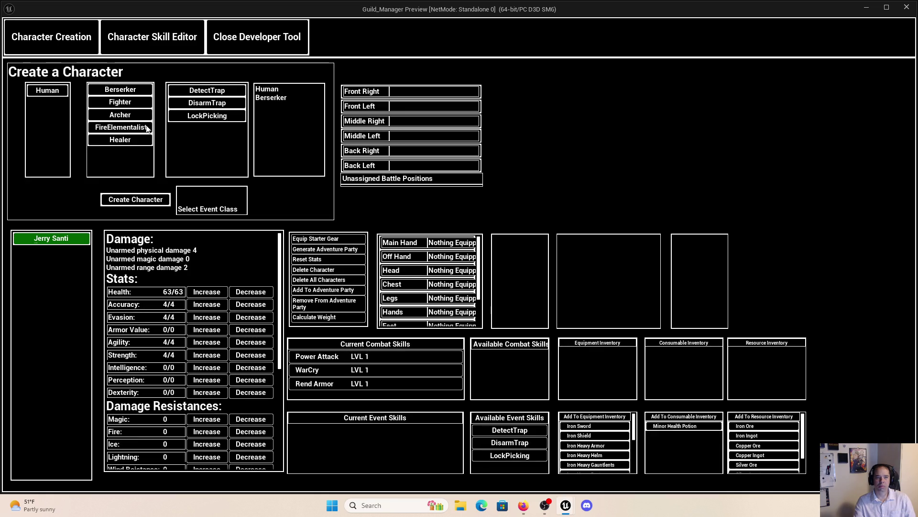
pyautogui.click(135, 42)
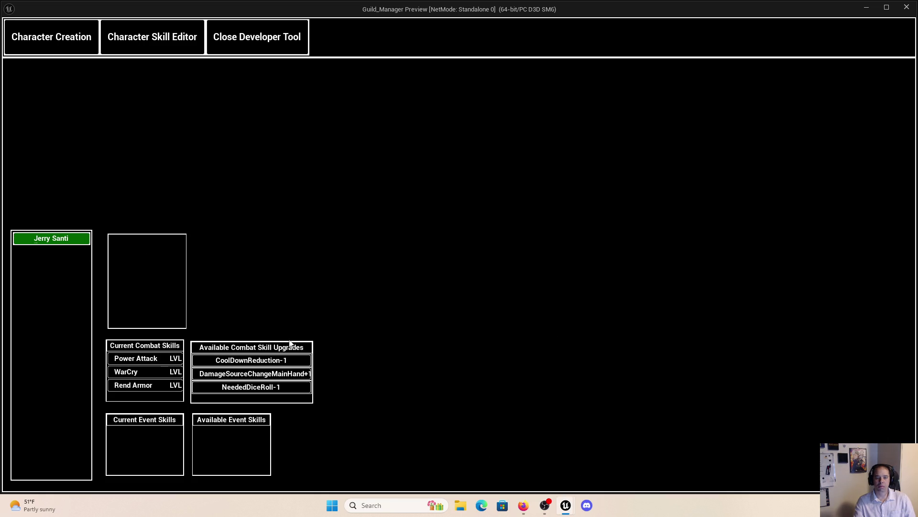
pyautogui.click(278, 387)
pyautogui.click(494, 37)
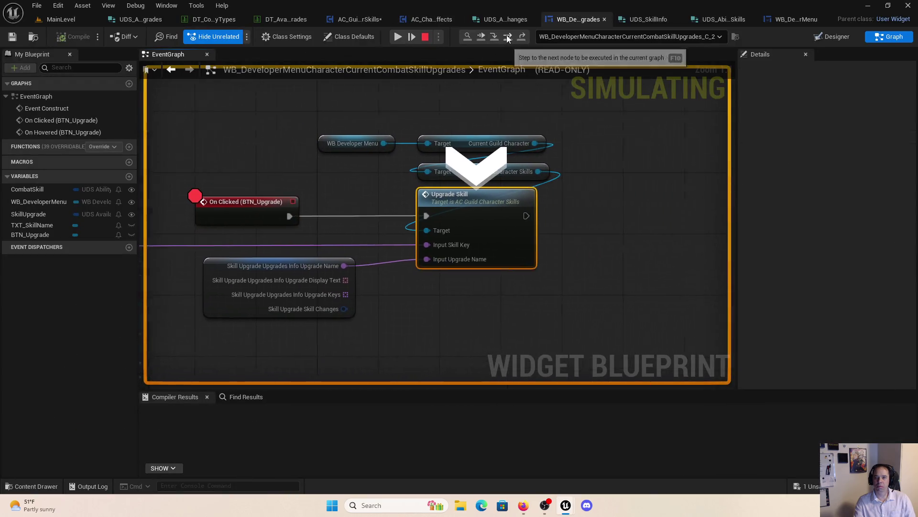
pyautogui.click(495, 37)
# Step: Expand Power Attack's SkillEffects [0] debug values to confirm CurableStatuses Num=0
pyautogui.moveTo(440, 289)
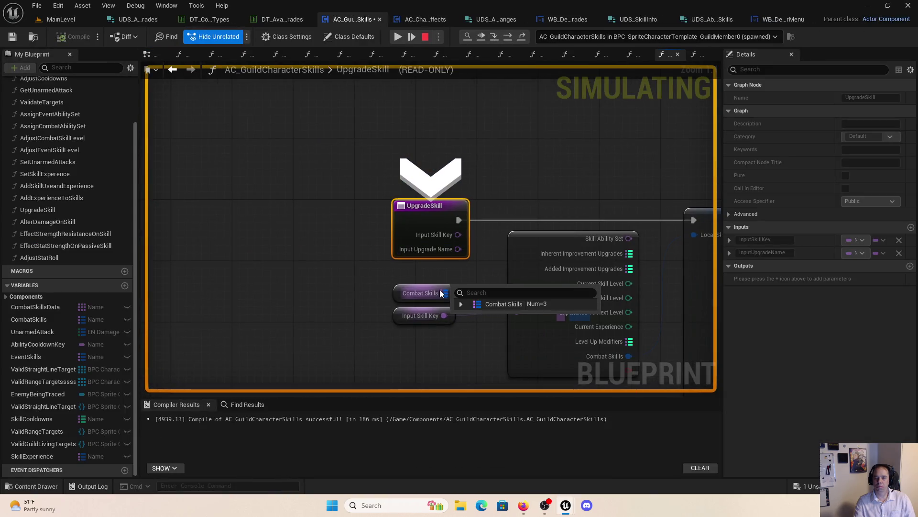
pyautogui.click(462, 304)
pyautogui.click(468, 316)
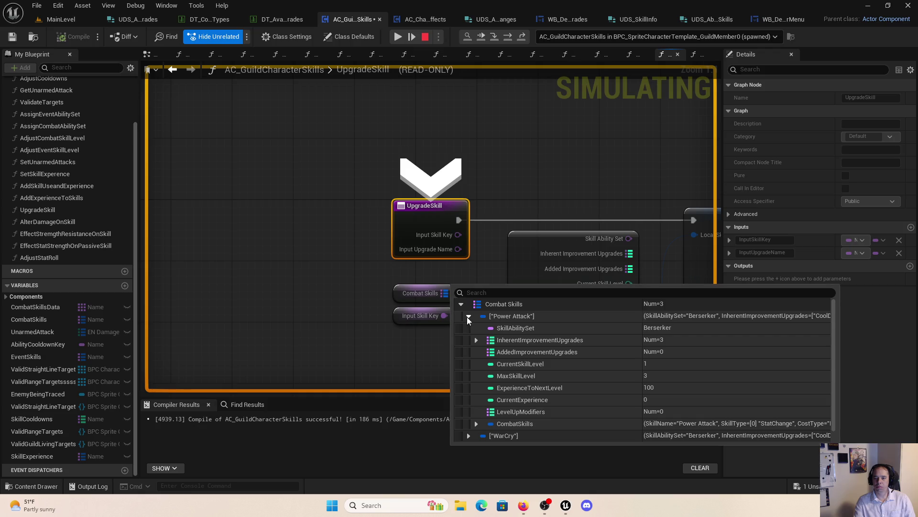
pyautogui.click(476, 424)
pyautogui.scroll(-5, 496, 396)
pyautogui.click(484, 400)
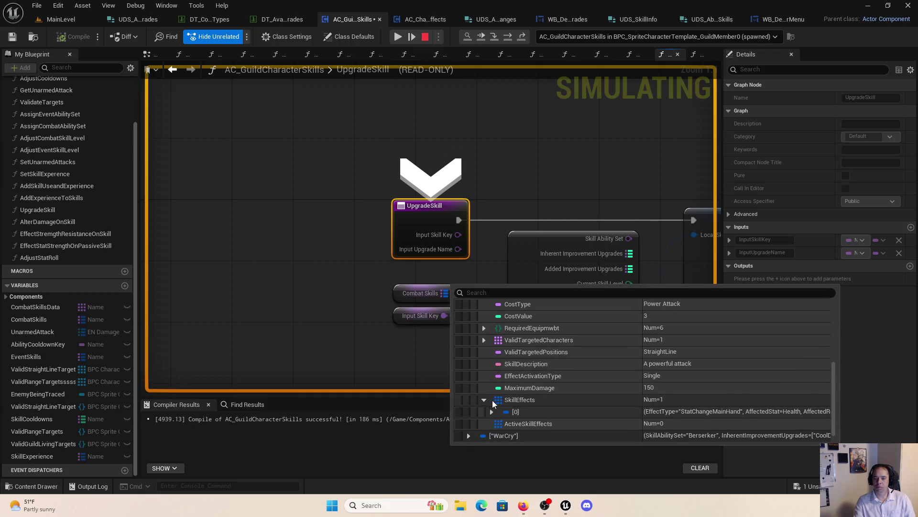
pyautogui.click(491, 412)
pyautogui.scroll(-5, 521, 397)
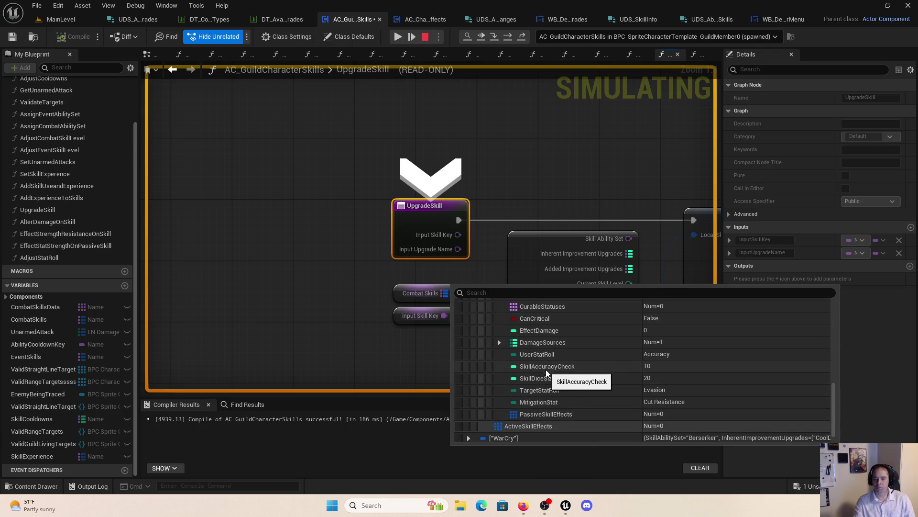
pyautogui.click(530, 115)
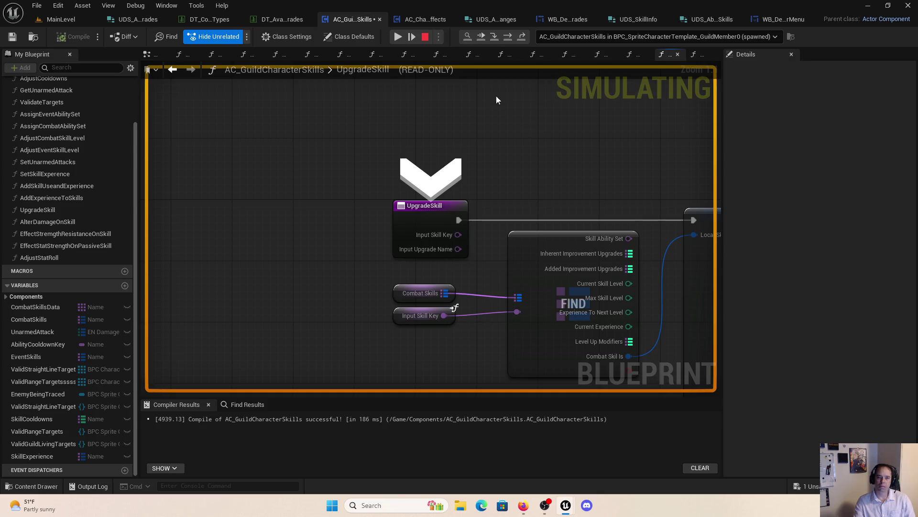
pyautogui.click(281, 19)
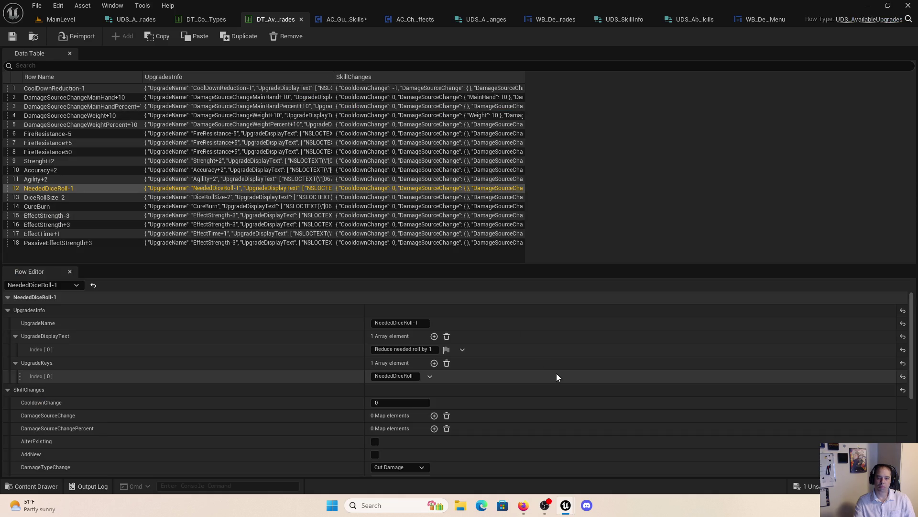
# Step: Review the NeededDiceRoll-1 row, stop the play session, and return to AC_GuildCharacterSkills
pyautogui.scroll(-5, 570, 446)
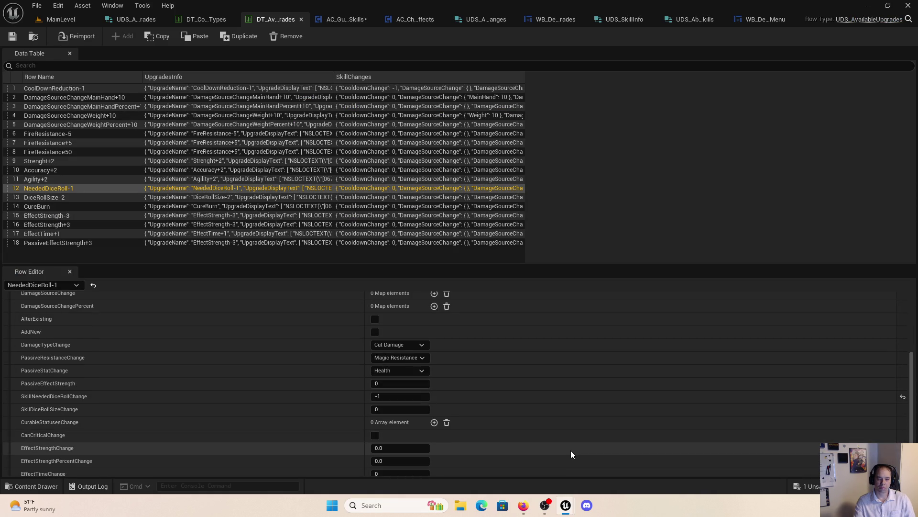
pyautogui.scroll(-2, 572, 454)
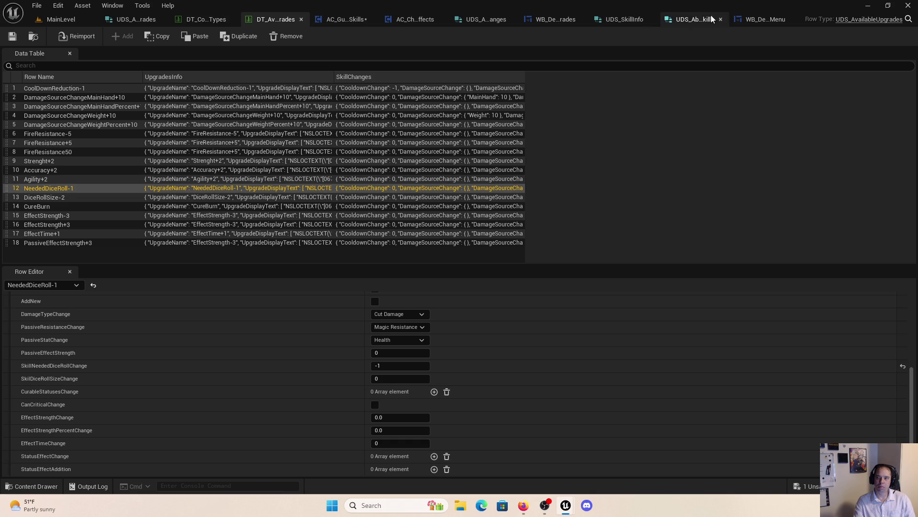
pyautogui.click(746, 20)
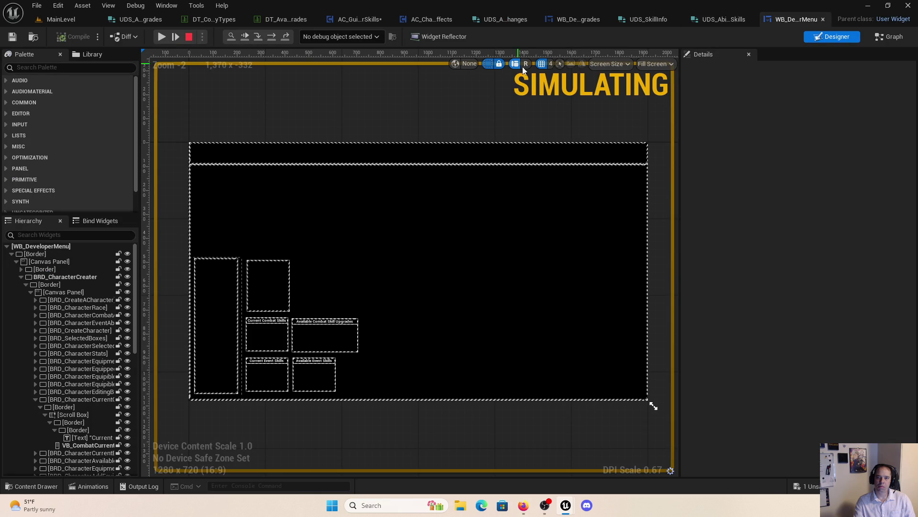
pyautogui.click(190, 37)
pyautogui.click(343, 18)
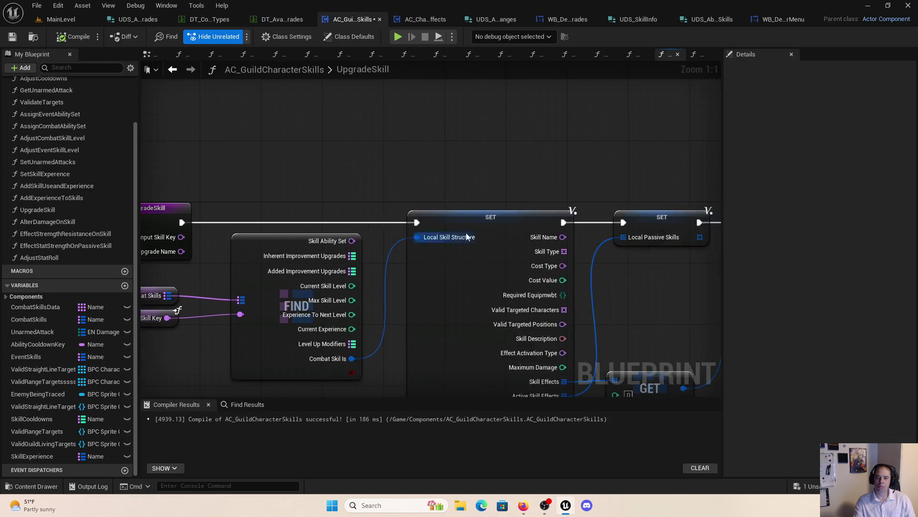
pyautogui.scroll(-5, 466, 237)
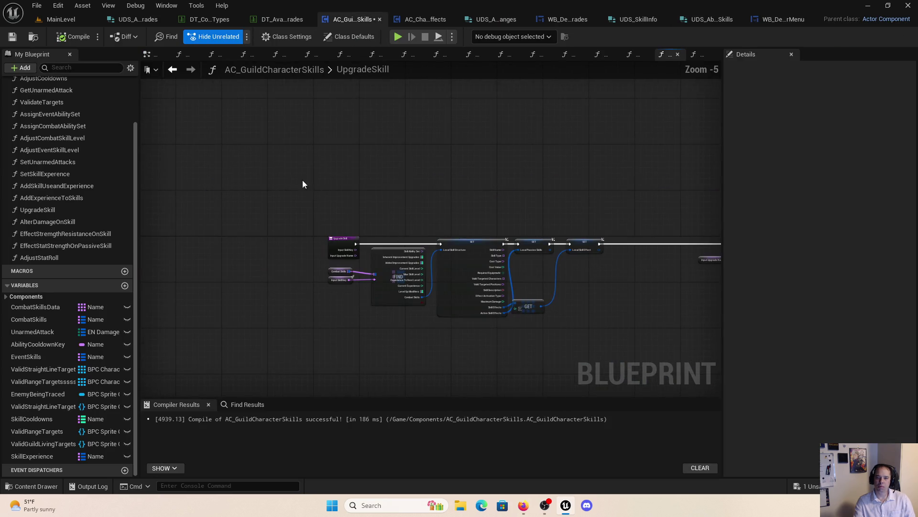
pyautogui.moveTo(303, 179)
pyautogui.mouseDown()
pyautogui.moveTo(580, 333)
pyautogui.moveTo(563, 317)
pyautogui.moveTo(630, 315)
pyautogui.moveTo(677, 334)
pyautogui.moveTo(601, 341)
pyautogui.moveTo(309, 331)
pyautogui.moveTo(493, 330)
pyautogui.mouseUp()
pyautogui.scroll(3, 583, 304)
pyautogui.click(609, 340)
pyautogui.scroll(-1, 309, 331)
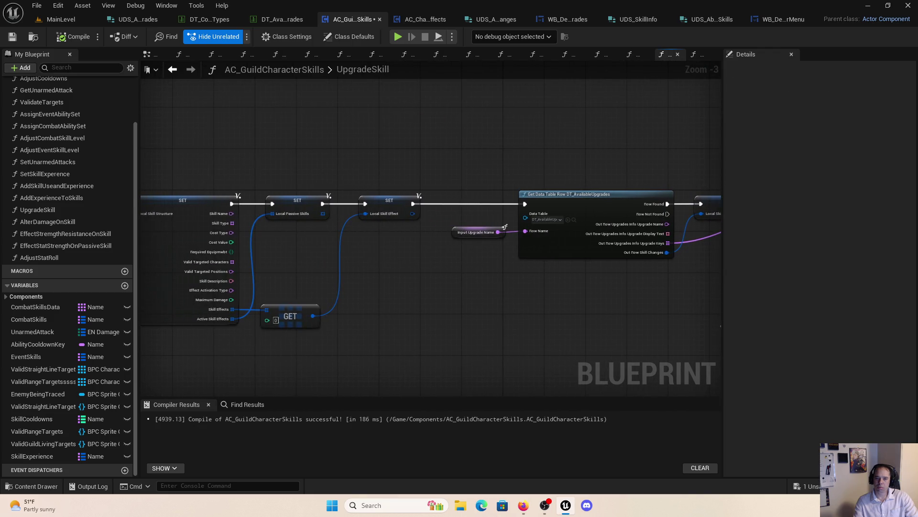
pyautogui.scroll(-5, 304, 329)
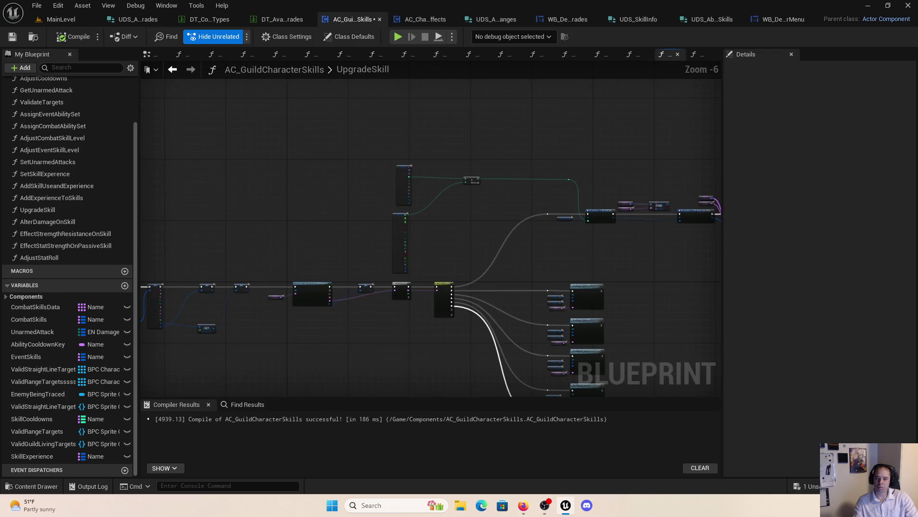
pyautogui.scroll(2, 374, 263)
pyautogui.scroll(4, 374, 262)
pyautogui.doubleClick(366, 264)
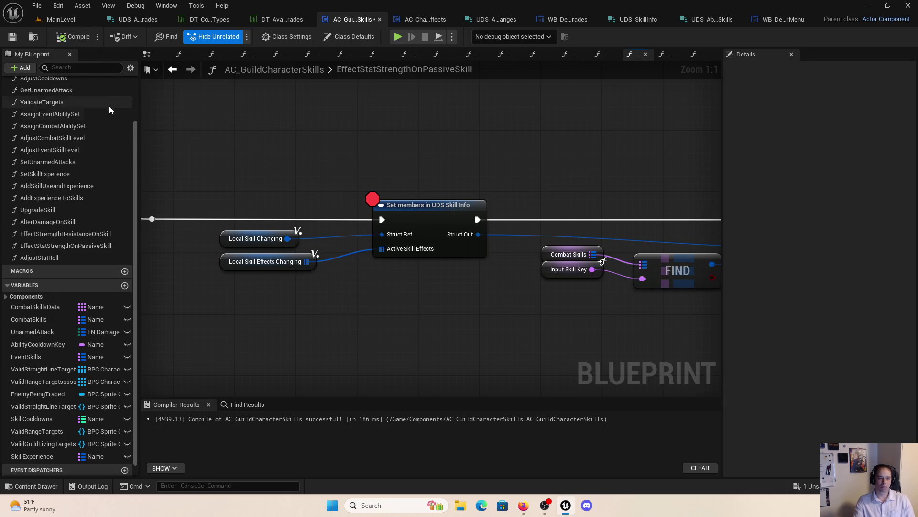
pyautogui.scroll(3, 104, 139)
pyautogui.click(51, 268)
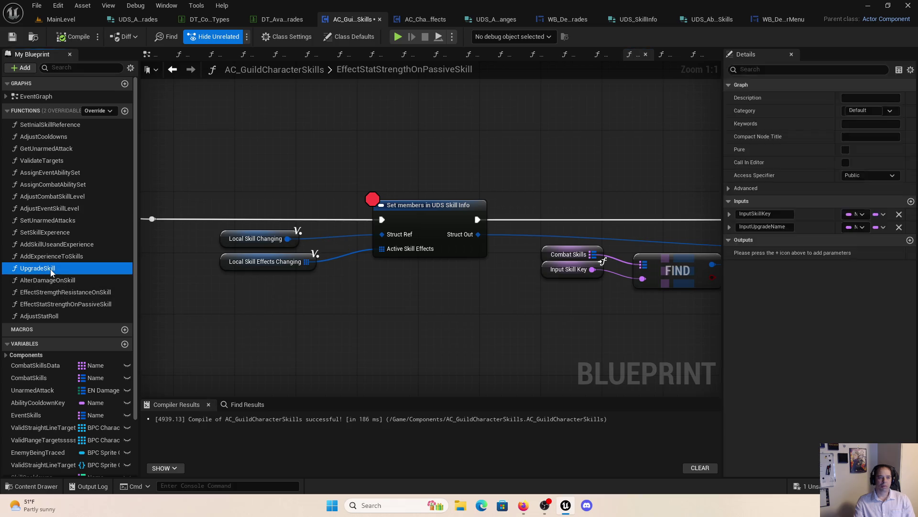
pyautogui.doubleClick(51, 269)
pyautogui.scroll(2, 375, 162)
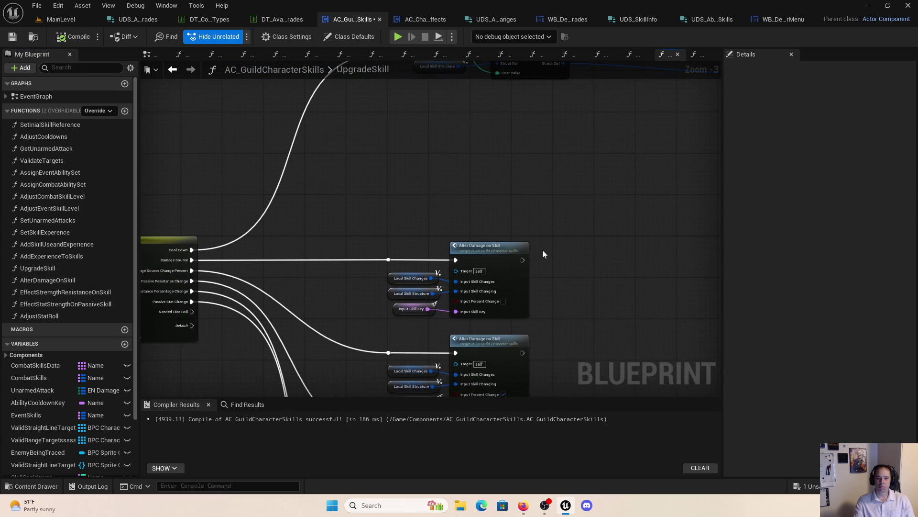
pyautogui.scroll(-5, 543, 250)
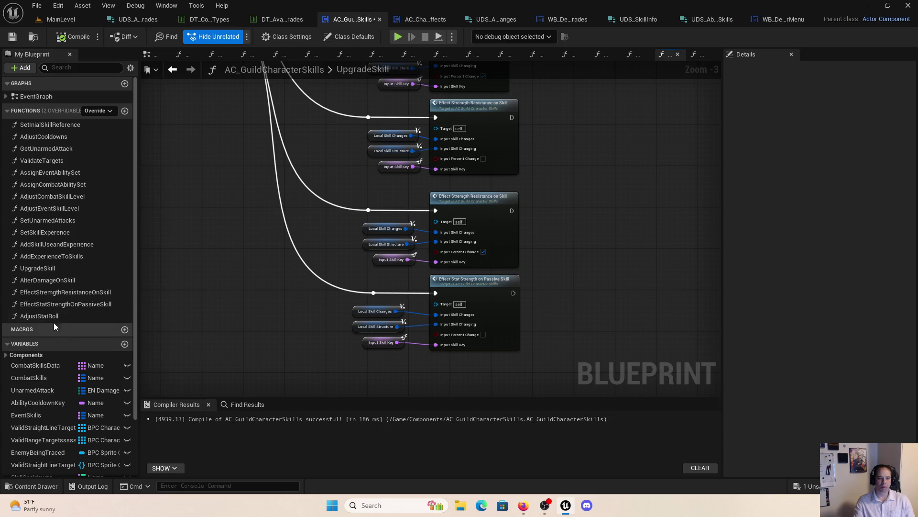
pyautogui.moveTo(47, 317)
pyautogui.mouseDown()
pyautogui.moveTo(273, 342)
pyautogui.moveTo(369, 370)
pyautogui.moveTo(415, 371)
pyautogui.moveTo(88, 280)
pyautogui.mouseUp()
pyautogui.scroll(-3, 87, 288)
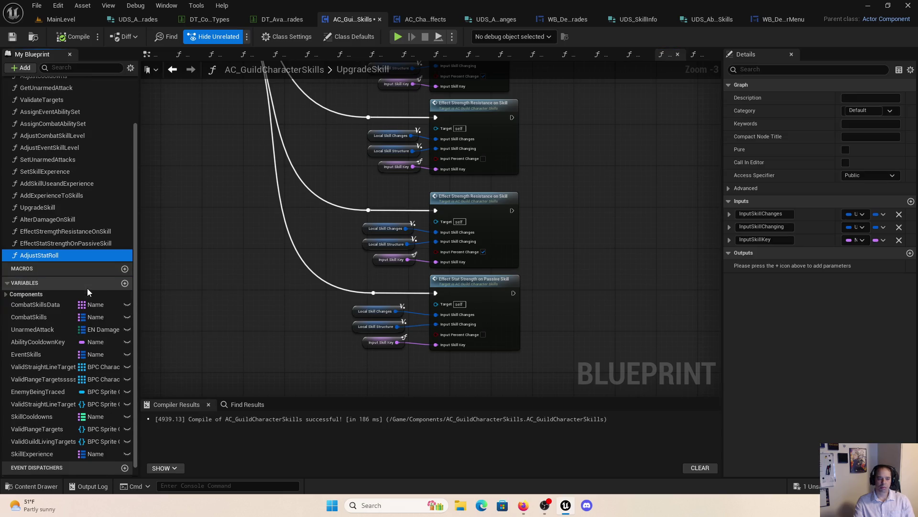
# Step: Rename the AdjustStatRoll function to AdjustDiceRoll
pyautogui.click(68, 255)
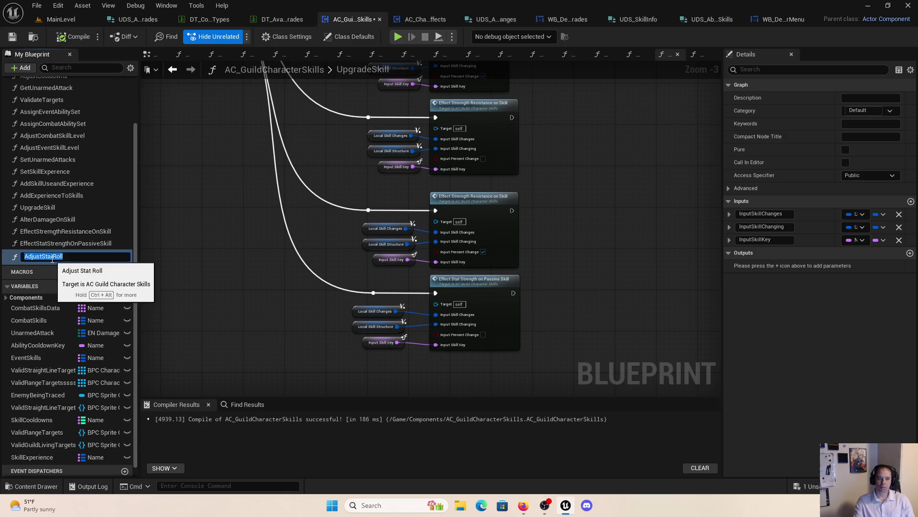
pyautogui.moveTo(51, 257); pyautogui.dragTo(42, 257)
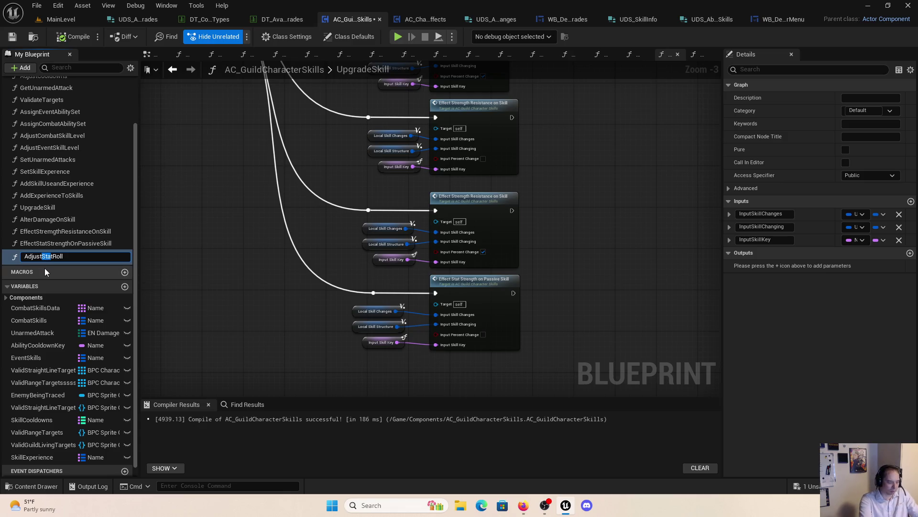
pyautogui.write('Dice')
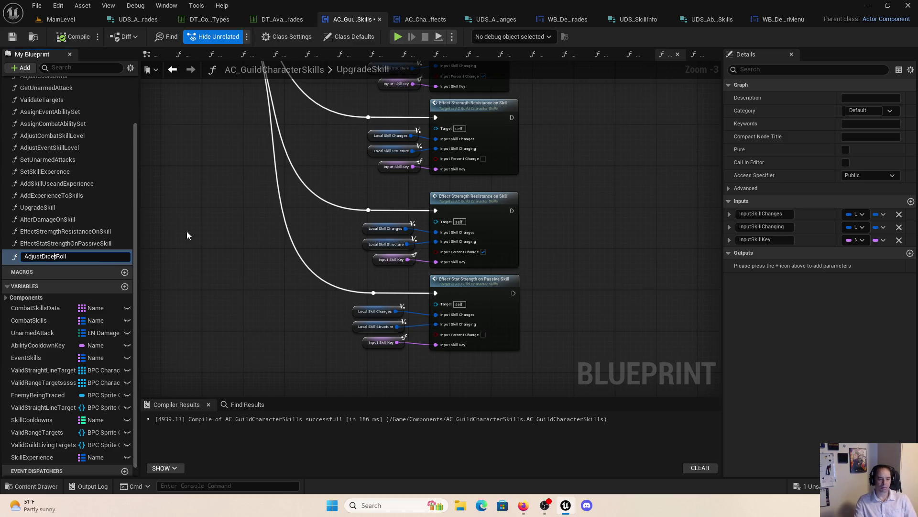
pyautogui.press('Delete')
pyautogui.press('Return')
# Step: Place an Adjust Dice Roll call in UpgradeSkill with its exec wire through a reroute point
pyautogui.moveTo(47, 253)
pyautogui.mouseDown()
pyautogui.moveTo(387, 366)
pyautogui.moveTo(464, 378)
pyautogui.moveTo(470, 339)
pyautogui.moveTo(282, 122)
pyautogui.moveTo(201, 173)
pyautogui.mouseUp()
pyautogui.moveTo(270, 201)
pyautogui.mouseDown()
pyautogui.moveTo(193, 219)
pyautogui.moveTo(266, 196)
pyautogui.mouseUp()
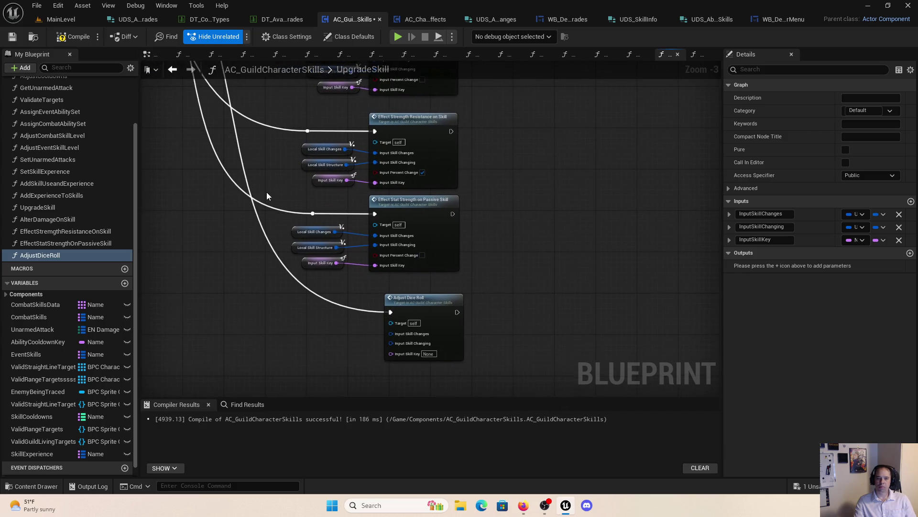
pyautogui.doubleClick(360, 311)
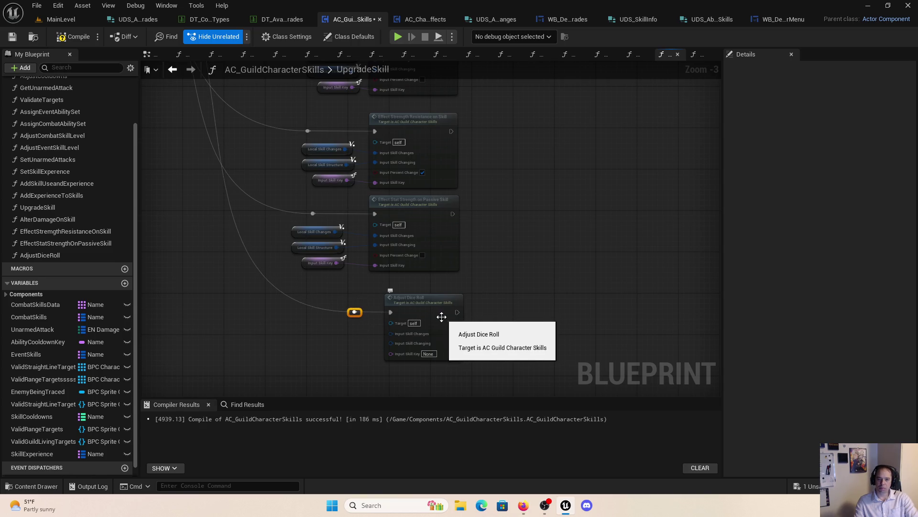
pyautogui.moveTo(359, 312); pyautogui.dragTo(313, 312)
# Step: Paste copies of Local Skill Changes, Local Skill Structure and Input Skill Key into Adjust Dice Roll's inputs
pyautogui.moveTo(345, 281); pyautogui.dragTo(299, 227)
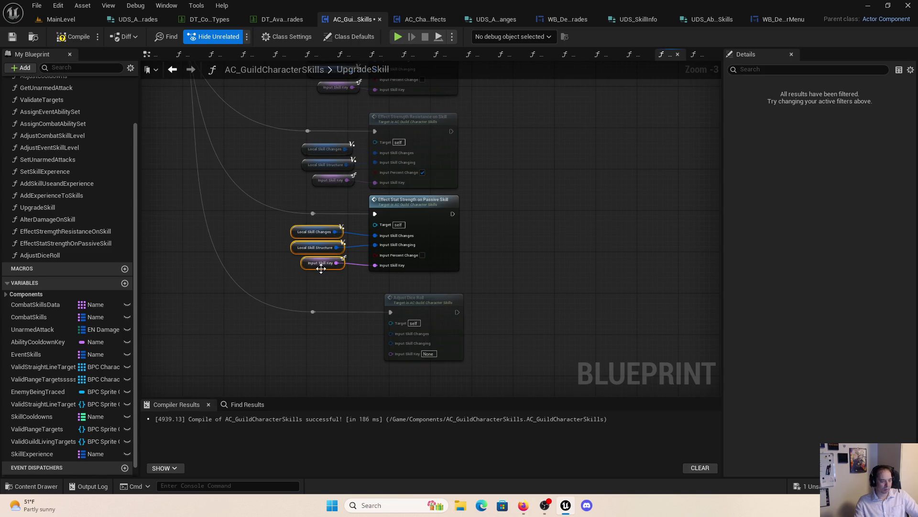
pyautogui.hotkey('ctrl', 'c')
pyautogui.hotkey('ctrl', 'v')
pyautogui.scroll(3, 329, 315)
pyautogui.moveTo(332, 276); pyautogui.dragTo(414, 250)
pyautogui.moveTo(338, 300); pyautogui.dragTo(413, 264)
pyautogui.moveTo(334, 322); pyautogui.dragTo(441, 283)
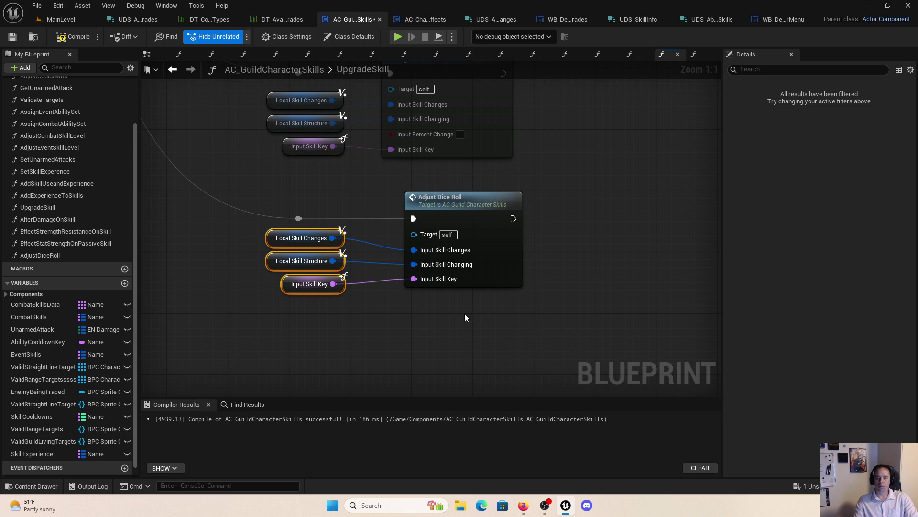
pyautogui.click(421, 300)
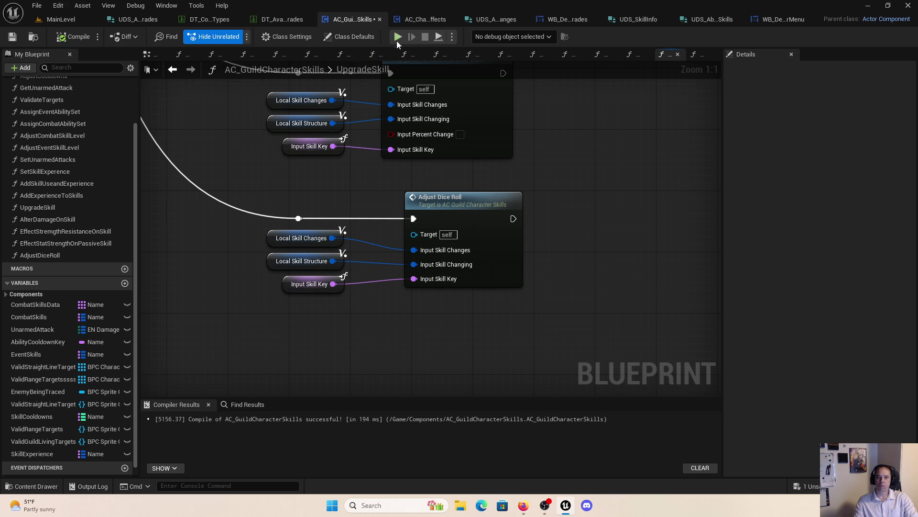
# Step: Start the preview, list Power Attack's upgrades, and apply NeededDiceRoll-1 to hit the breakpoint
pyautogui.click(396, 40)
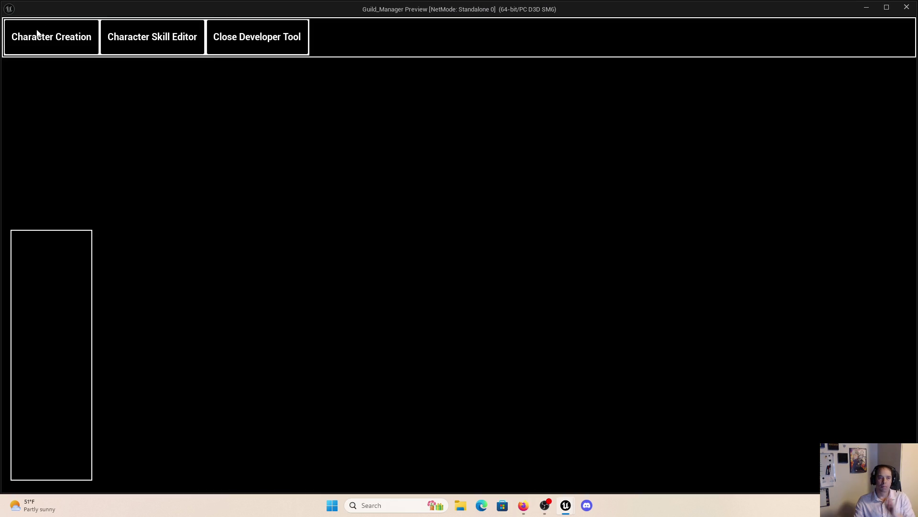
pyautogui.click(37, 33)
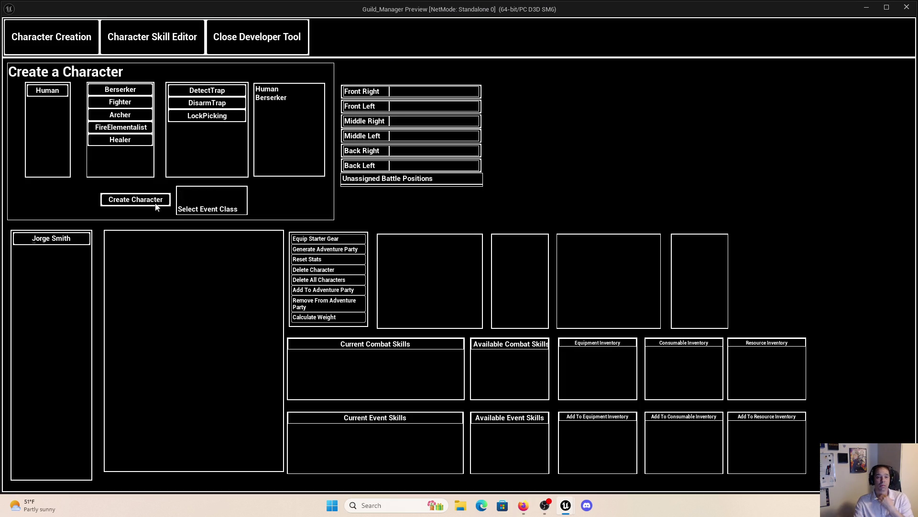
pyautogui.click(137, 52)
pyautogui.click(163, 358)
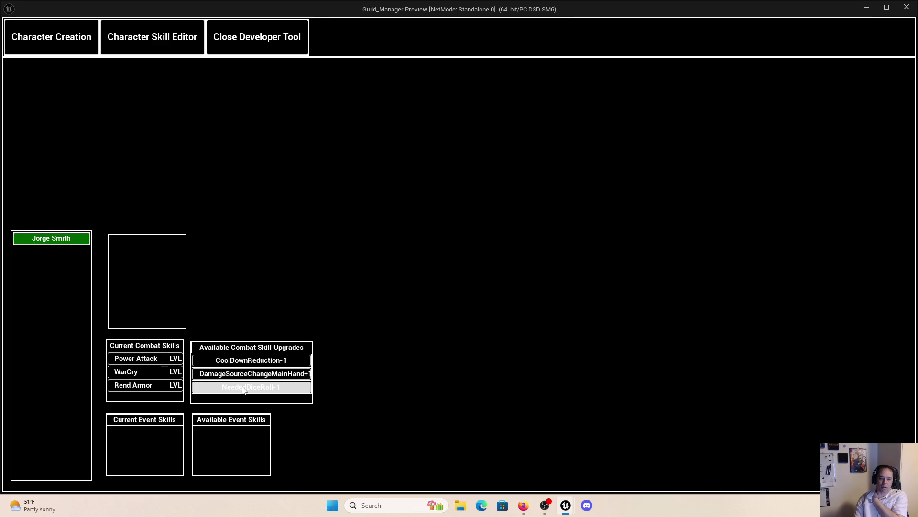
pyautogui.click(278, 387)
pyautogui.click(398, 37)
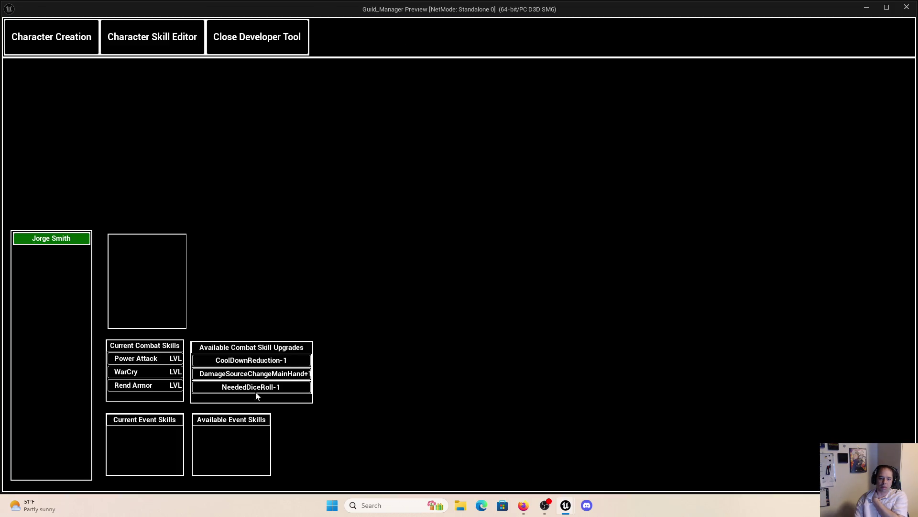
pyautogui.click(263, 389)
pyautogui.click(509, 36)
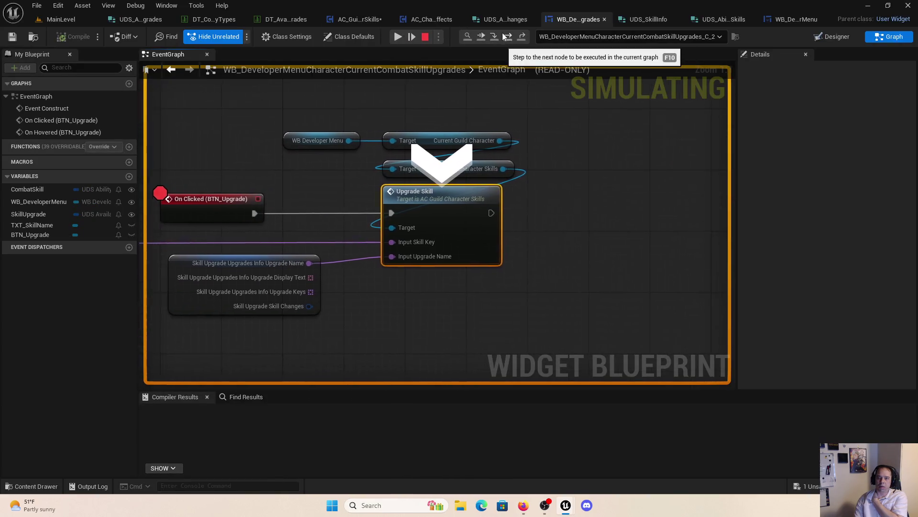
# Step: Step into UpgradeSkill, inspect Power Attack's SkillEffects [0] debug values, then stop the simulation
pyautogui.click(513, 33)
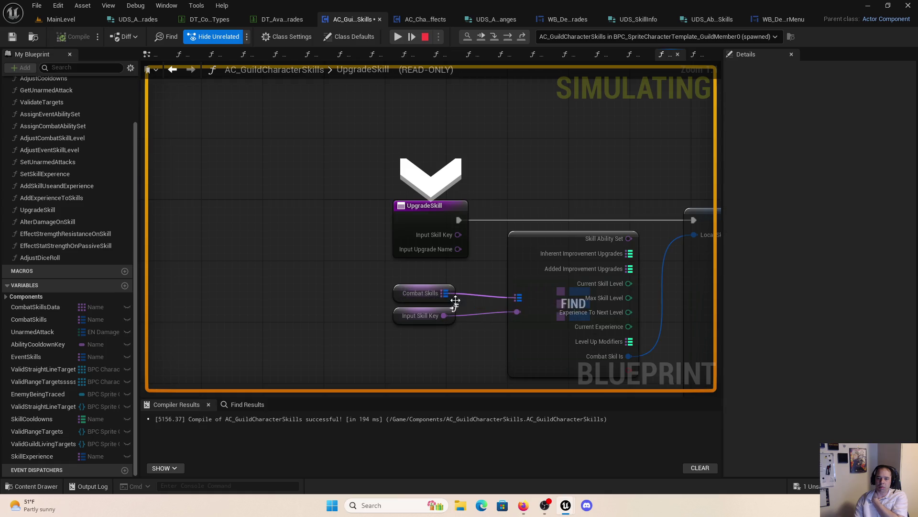
pyautogui.click(462, 304)
pyautogui.click(469, 316)
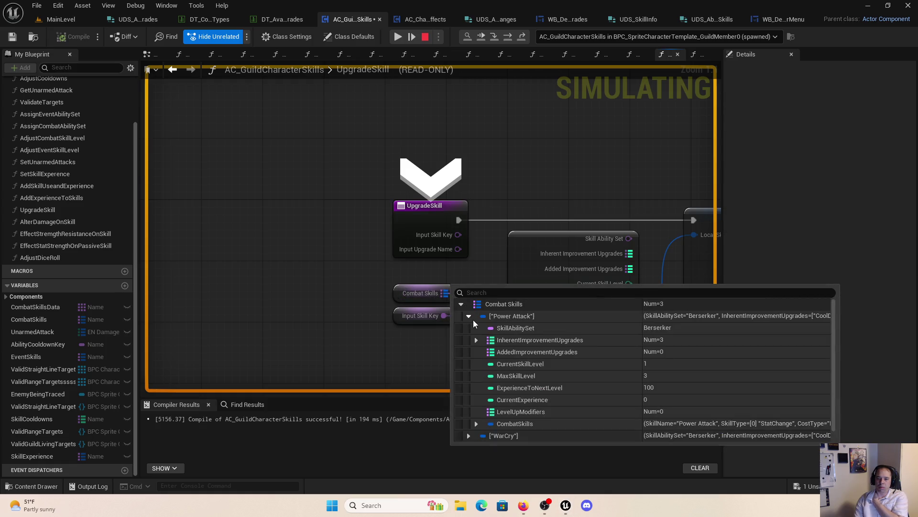
pyautogui.click(482, 424)
pyautogui.scroll(-5, 488, 416)
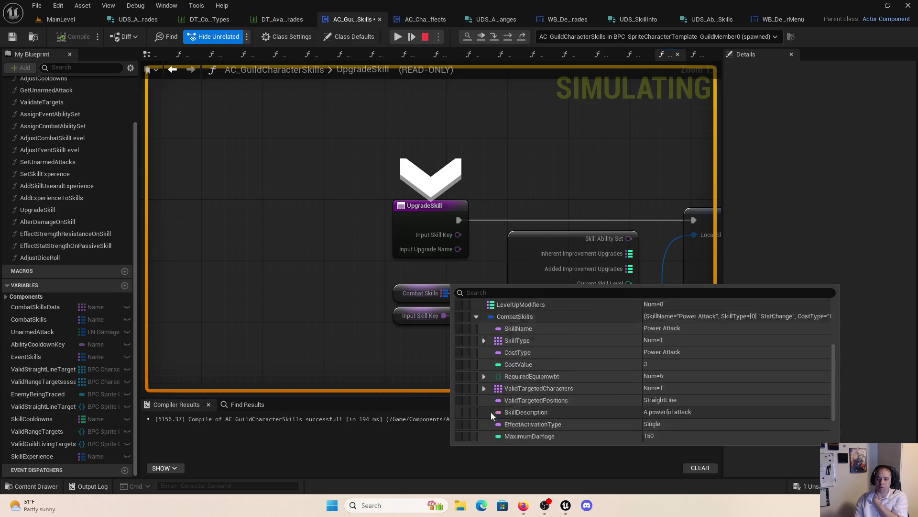
pyautogui.click(483, 401)
pyautogui.scroll(-2, 521, 375)
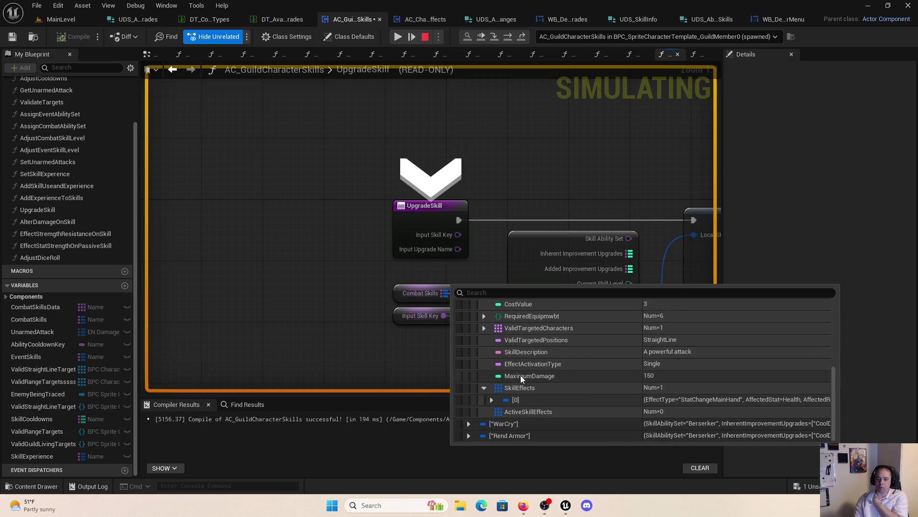
pyautogui.click(492, 388)
pyautogui.scroll(-4, 516, 372)
pyautogui.scroll(-2, 526, 377)
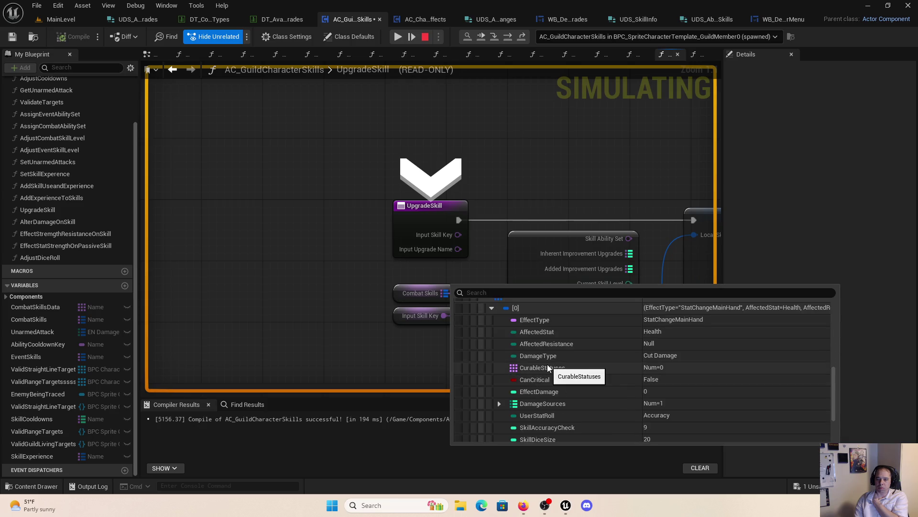
pyautogui.click(426, 37)
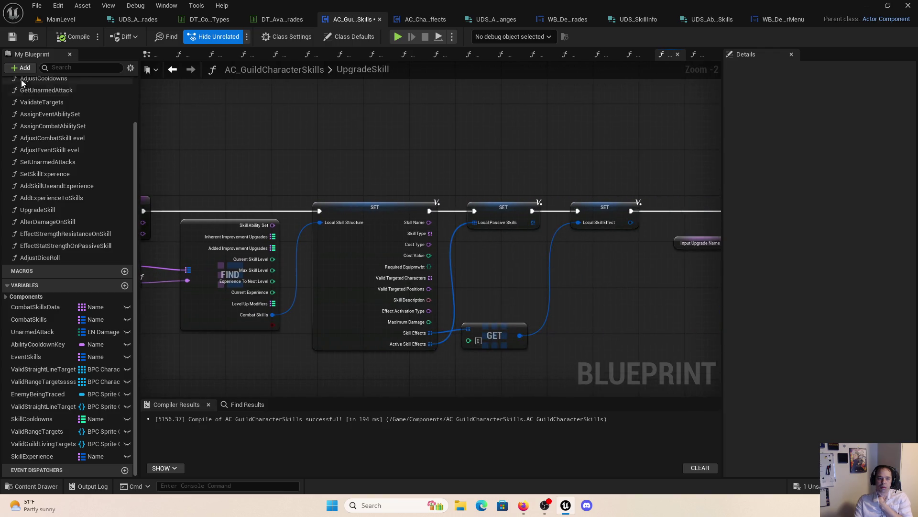
# Step: Duplicate the AdjustDiceRoll function and name the copy AdjustDiceSize
pyautogui.click(58, 174)
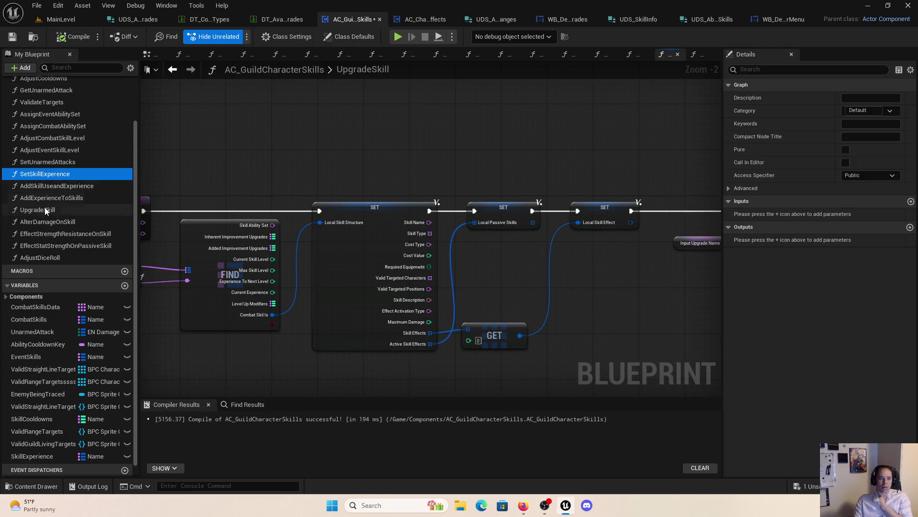
pyautogui.click(43, 210)
pyautogui.scroll(-4, 535, 266)
pyautogui.scroll(3, 414, 257)
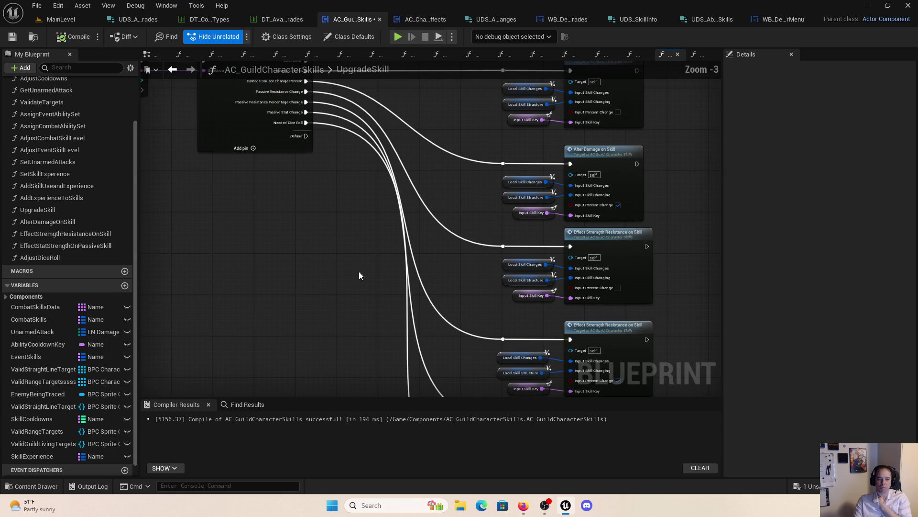
pyautogui.rightClick(43, 257)
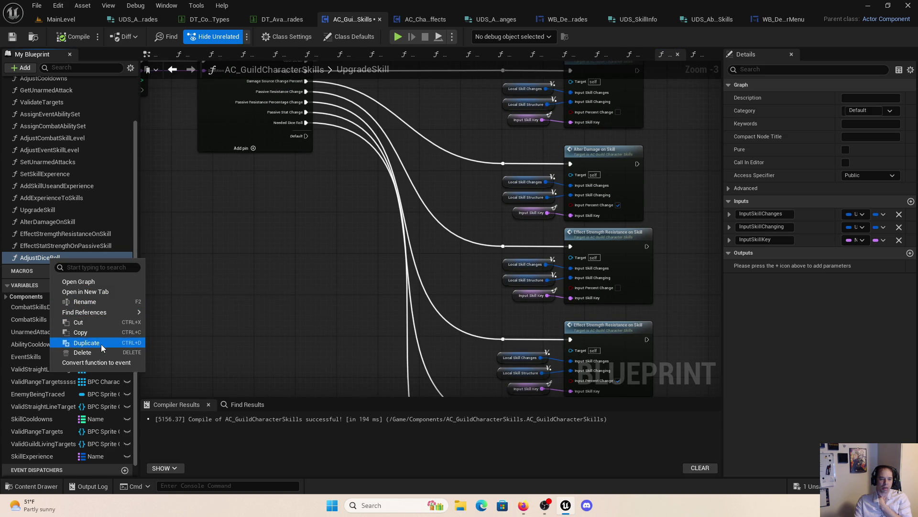
pyautogui.click(101, 342)
pyautogui.moveTo(75, 270); pyautogui.dragTo(58, 272)
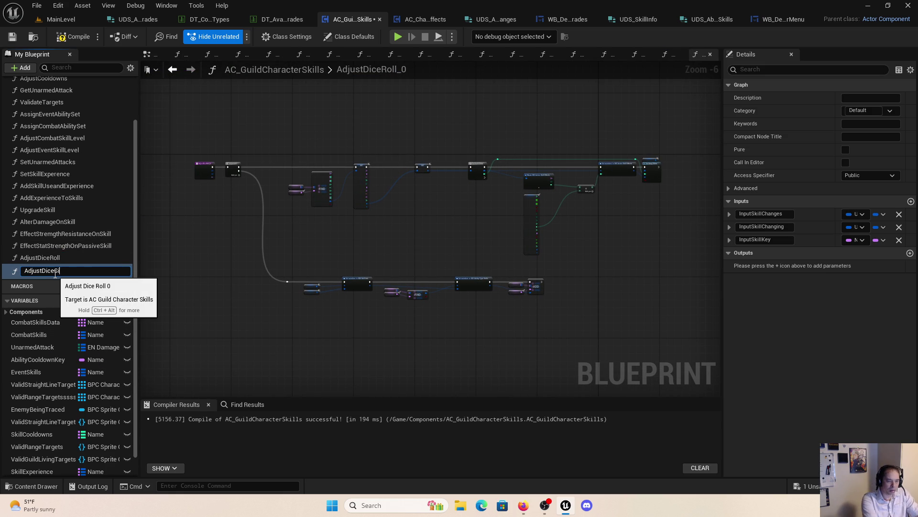
pyautogui.press('Return')
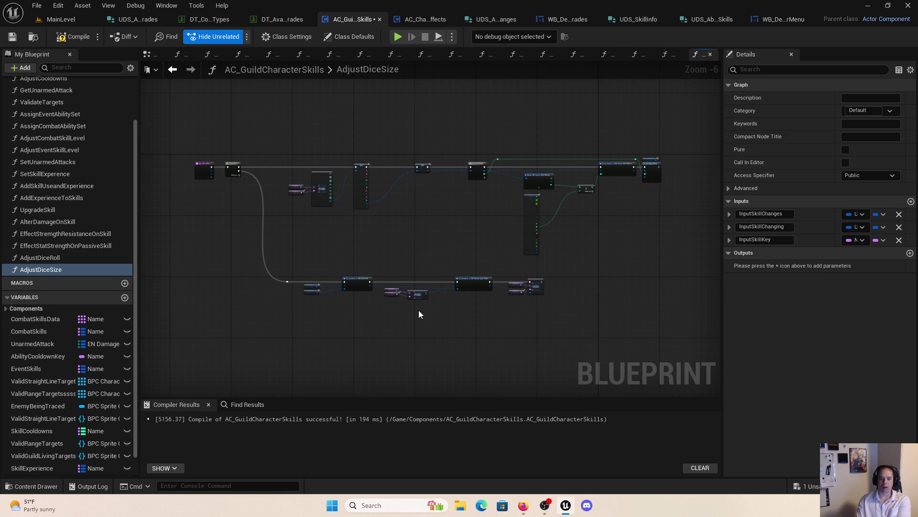
# Step: Feed Skil Dice Roll Size Change into the Add node
pyautogui.scroll(3, 392, 291)
pyautogui.moveTo(392, 291); pyautogui.dragTo(412, 351)
pyautogui.moveTo(479, 277)
pyautogui.mouseDown()
pyautogui.moveTo(437, 283)
pyautogui.moveTo(362, 253)
pyautogui.mouseUp()
pyautogui.scroll(2, 499, 246)
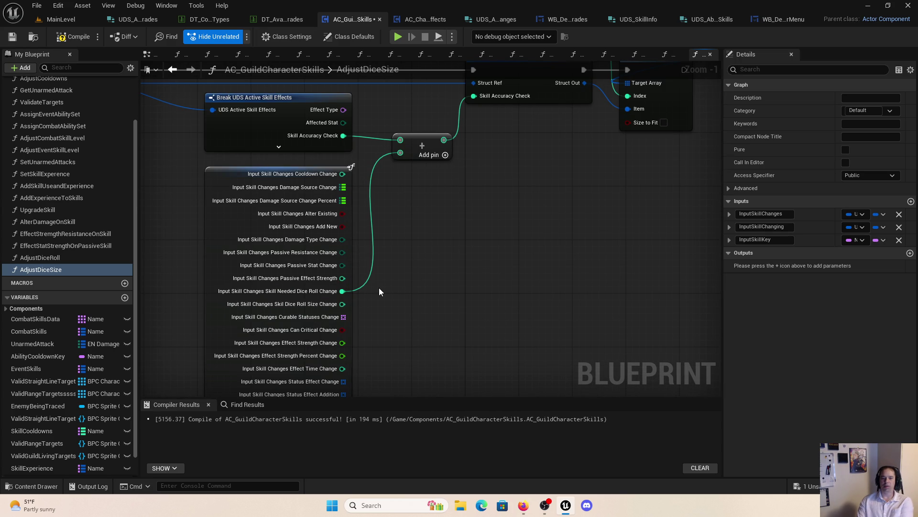
pyautogui.moveTo(417, 214); pyautogui.dragTo(460, 276)
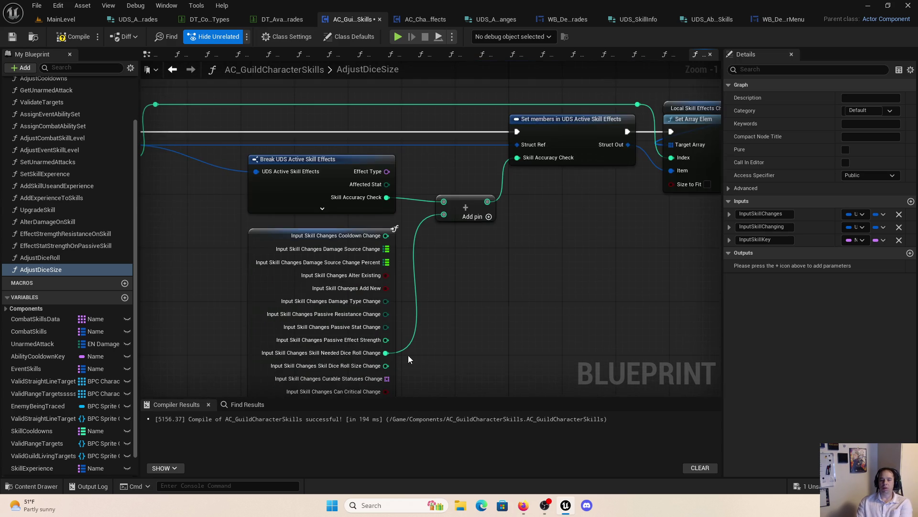
pyautogui.moveTo(385, 365)
pyautogui.mouseDown()
pyautogui.moveTo(452, 217)
pyautogui.moveTo(444, 214)
pyautogui.mouseUp()
# Step: Wire the Break struct's Skill Dice Size into the Add node and tidy the Break node
pyautogui.click(322, 209)
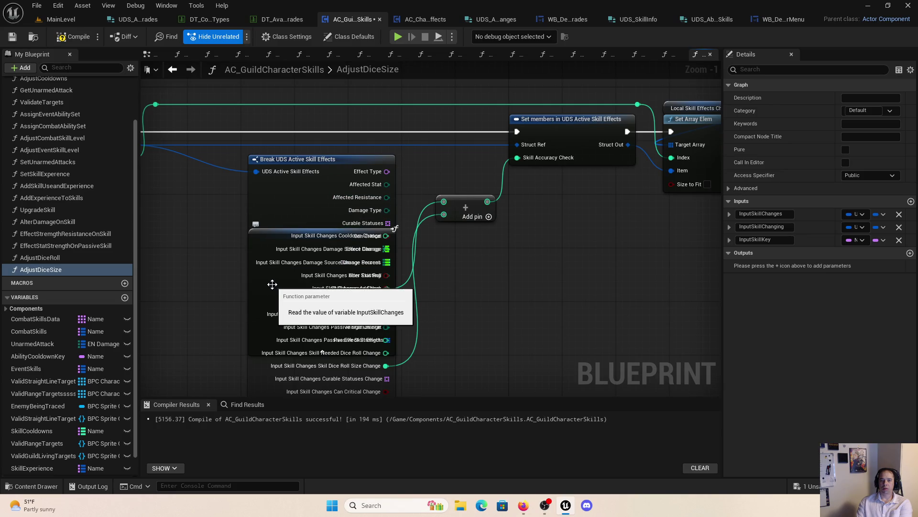
pyautogui.moveTo(259, 277)
pyautogui.mouseDown()
pyautogui.moveTo(387, 322)
pyautogui.moveTo(213, 157)
pyautogui.mouseUp()
pyautogui.moveTo(326, 173); pyautogui.dragTo(444, 201)
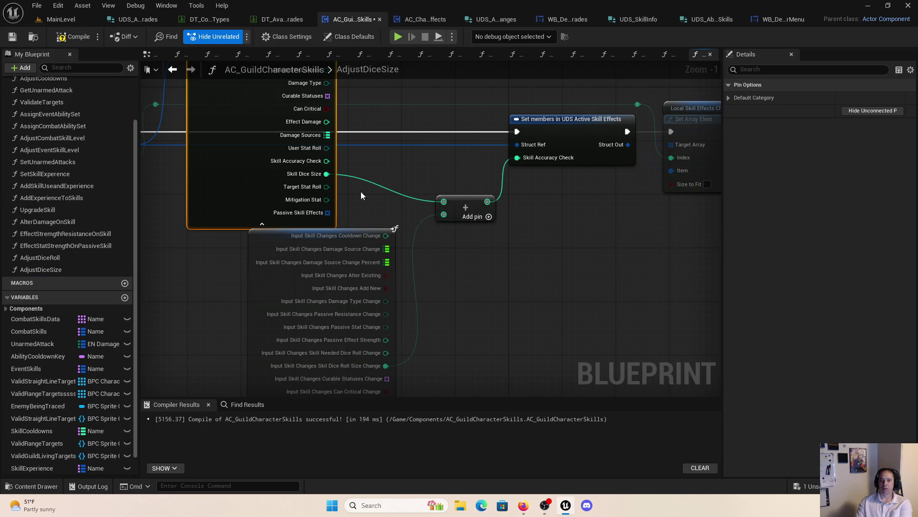
pyautogui.click(262, 223)
pyautogui.scroll(-2, 345, 176)
pyautogui.moveTo(278, 102)
pyautogui.mouseDown()
pyautogui.moveTo(294, 194)
pyautogui.moveTo(321, 202)
pyautogui.mouseUp()
pyautogui.click(532, 243)
pyautogui.scroll(3, 444, 189)
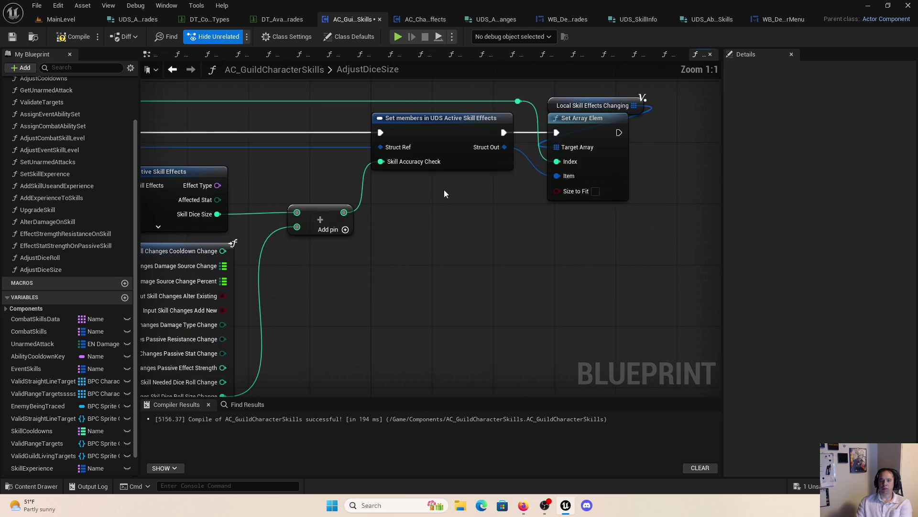
# Step: Expose Skill Dice Size instead of Skill Accuracy Check on Set members, connect the sum, and compile
pyautogui.click(441, 144)
pyautogui.click(845, 239)
pyautogui.click(846, 227)
pyautogui.moveTo(347, 210); pyautogui.dragTo(402, 161)
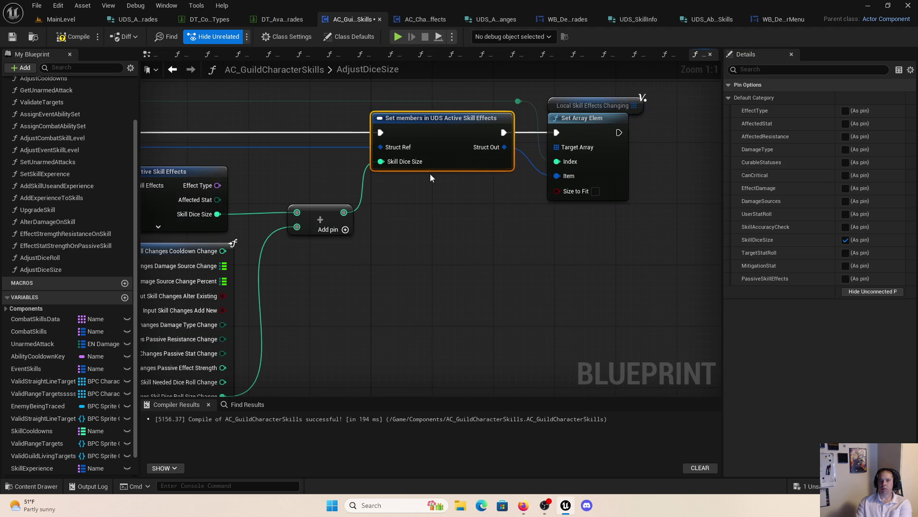
pyautogui.click(73, 36)
pyautogui.click(547, 239)
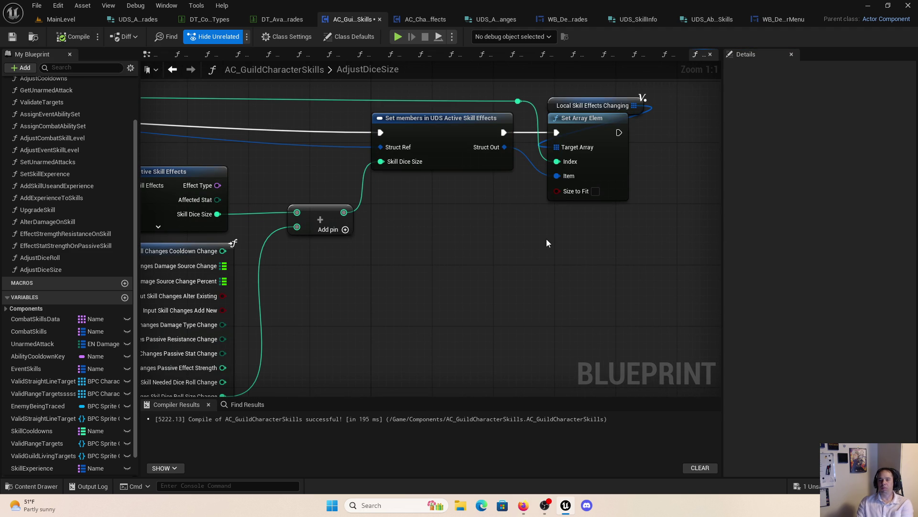
pyautogui.scroll(-4, 543, 244)
pyautogui.moveTo(586, 226)
pyautogui.mouseDown()
pyautogui.moveTo(590, 196)
pyautogui.moveTo(611, 277)
pyautogui.moveTo(718, 231)
pyautogui.moveTo(574, 218)
pyautogui.moveTo(611, 289)
pyautogui.moveTo(419, 275)
pyautogui.mouseUp()
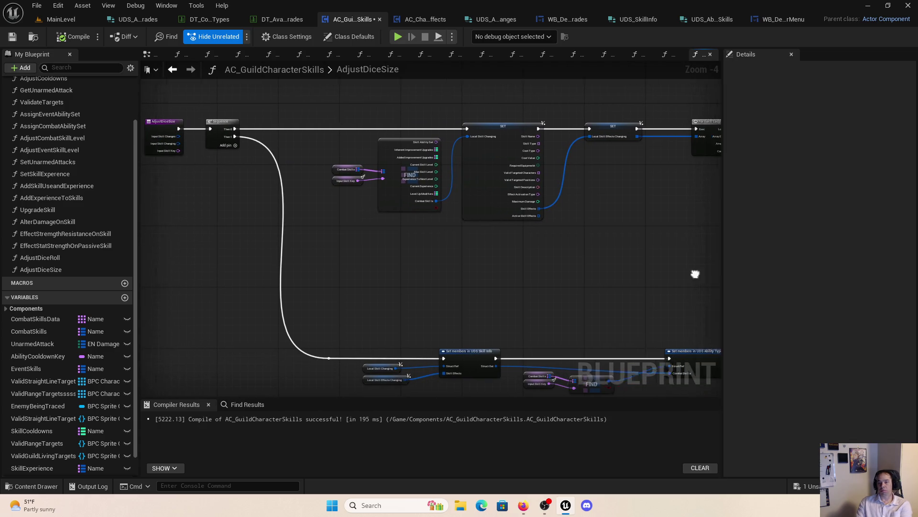
pyautogui.moveTo(695, 273); pyautogui.dragTo(631, 275)
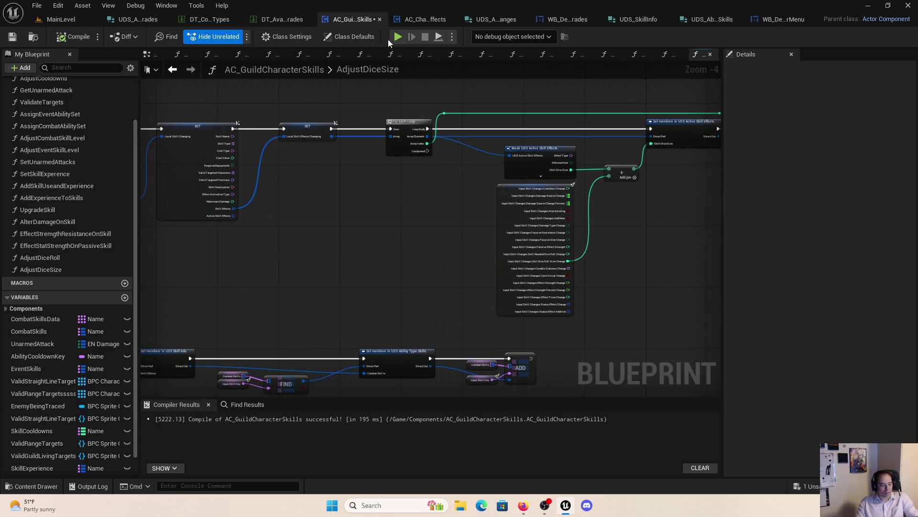
# Step: Look up the DiceRollSize-2 row's upgrade key in DT_AvailableUpgrades, then return to the ability types table
pyautogui.click(283, 18)
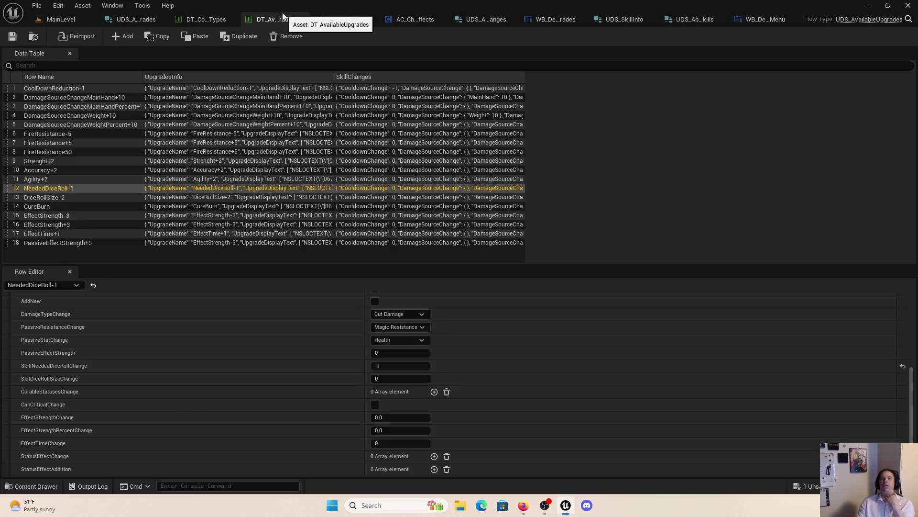
pyautogui.click(153, 197)
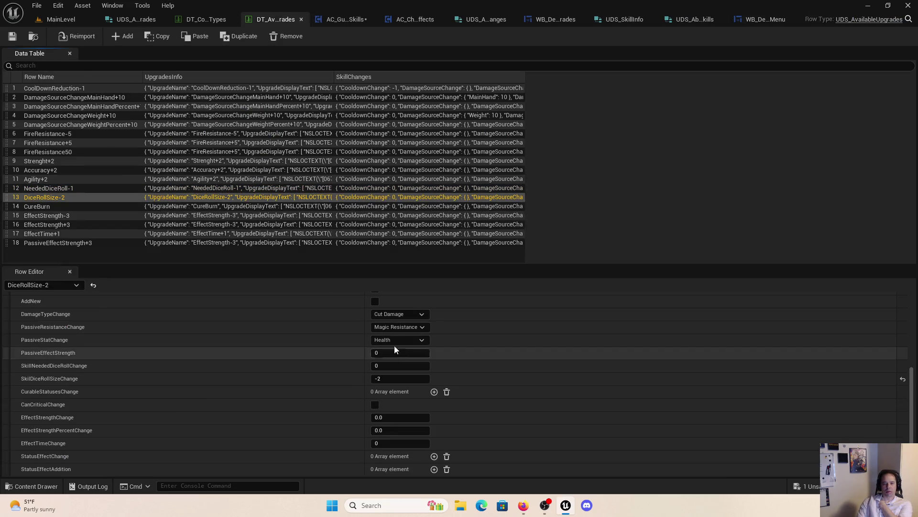
pyautogui.scroll(5, 402, 347)
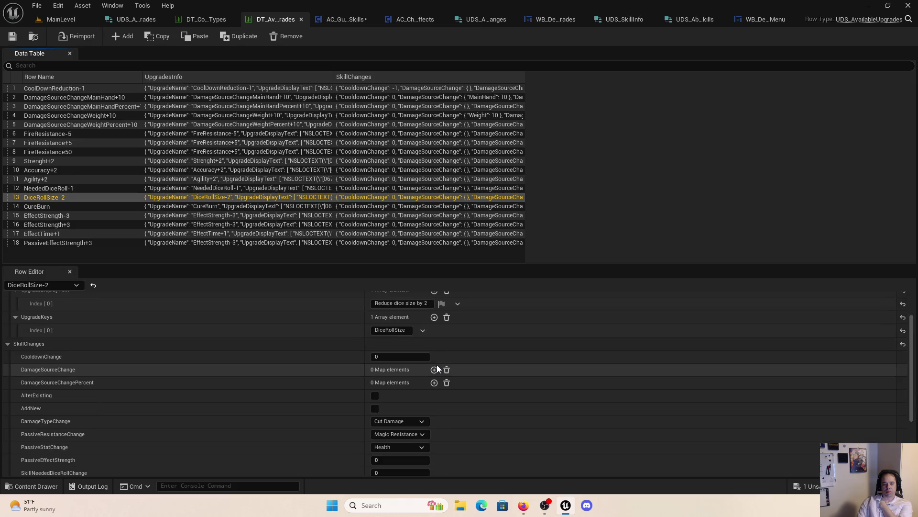
pyautogui.scroll(-3, 437, 365)
pyautogui.scroll(5, 437, 366)
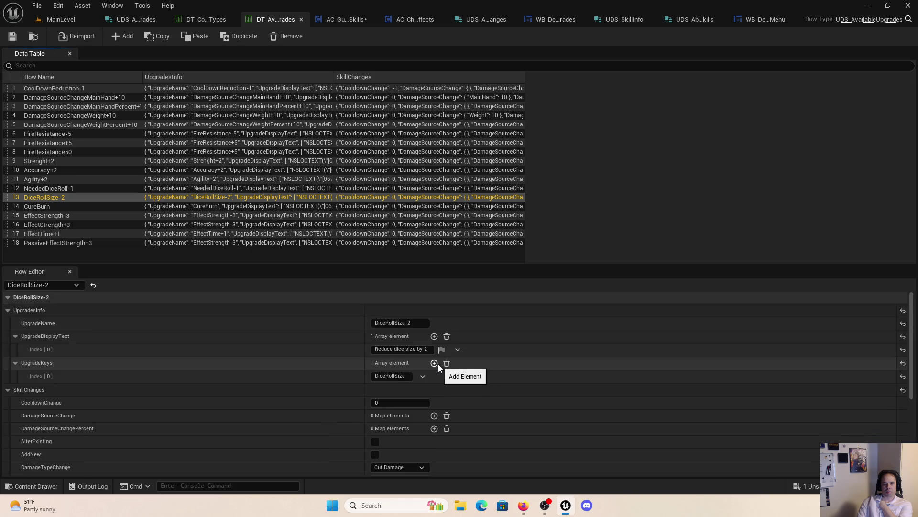
pyautogui.click(404, 377)
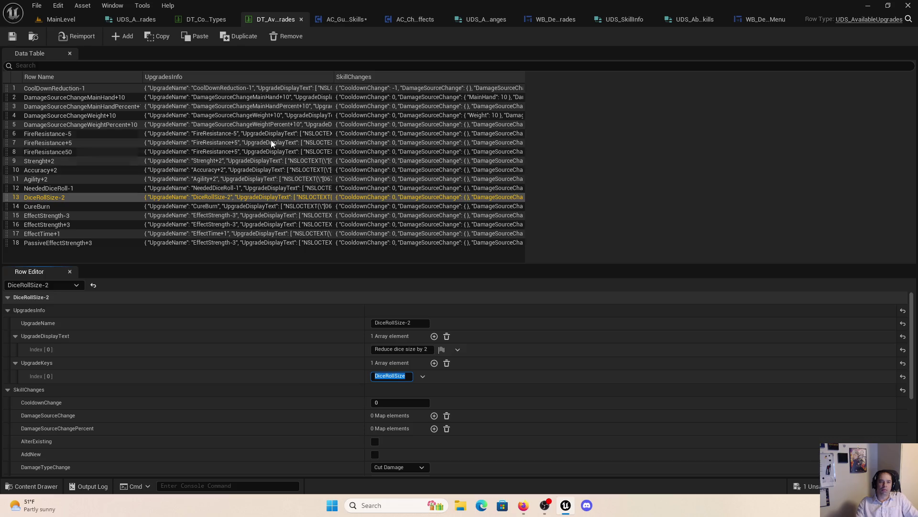
pyautogui.click(197, 20)
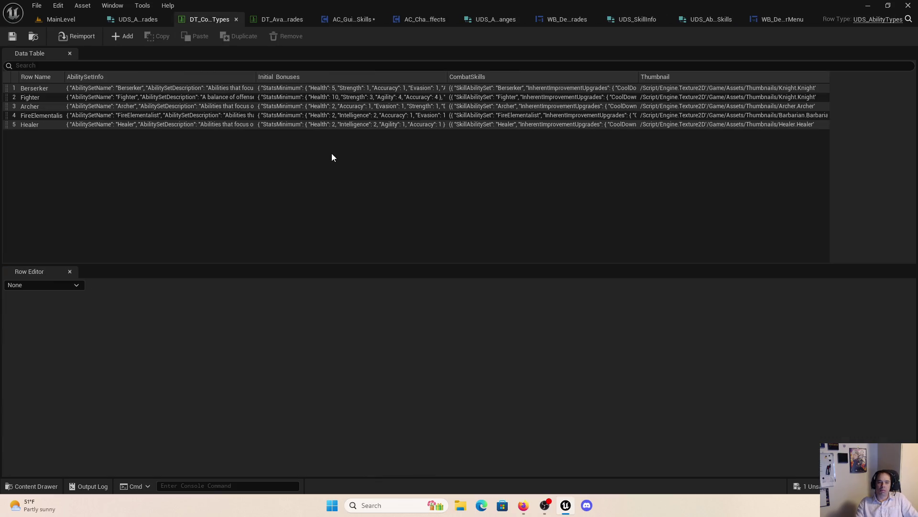
# Step: Change the Berserker's third inherent upgrade key from NeededDiceRoll-1 to DiceRollSize
pyautogui.click(104, 87)
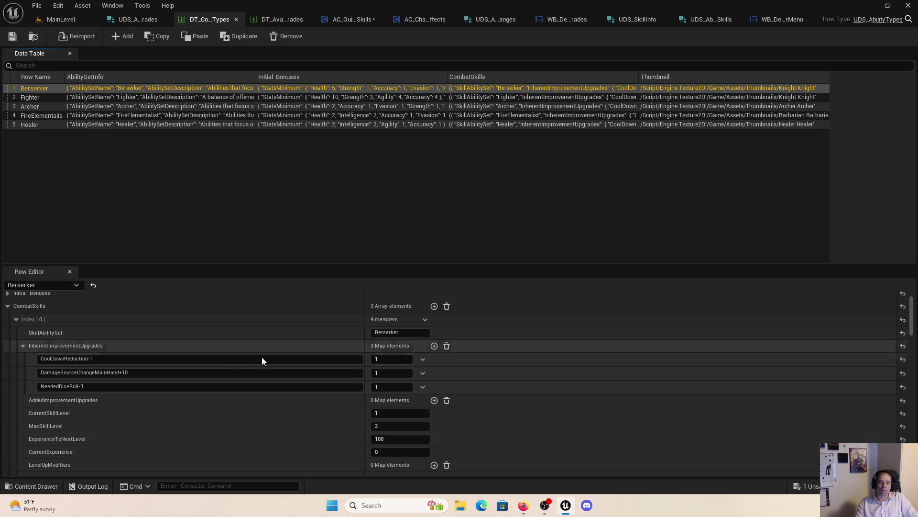
pyautogui.click(110, 386)
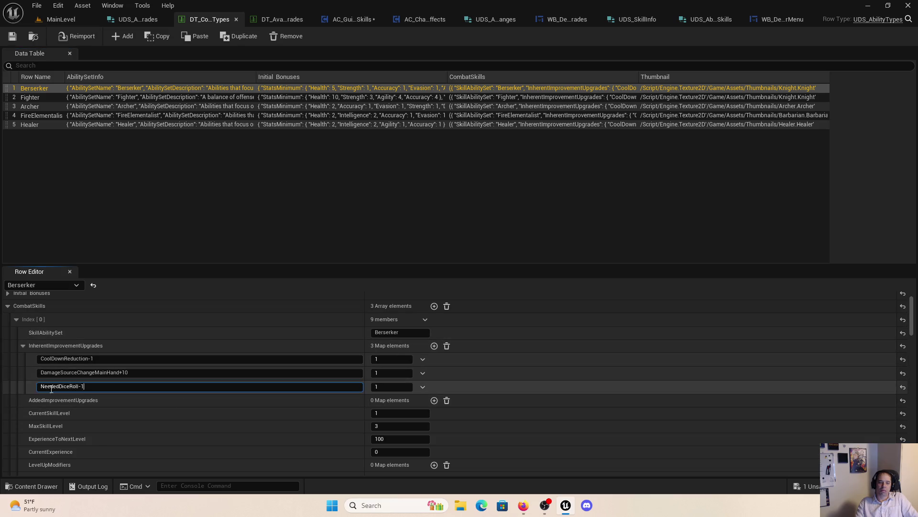
pyautogui.write('DiceRollSize')
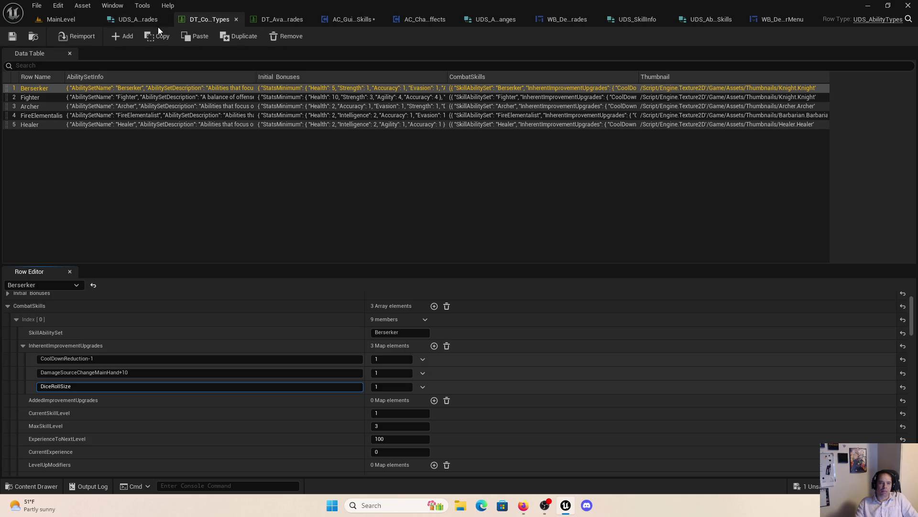
# Step: Paste the DiceRollSize-2 key from DT_AvailableUpgrades into that Berserker key and launch a Standalone preview
pyautogui.click(273, 19)
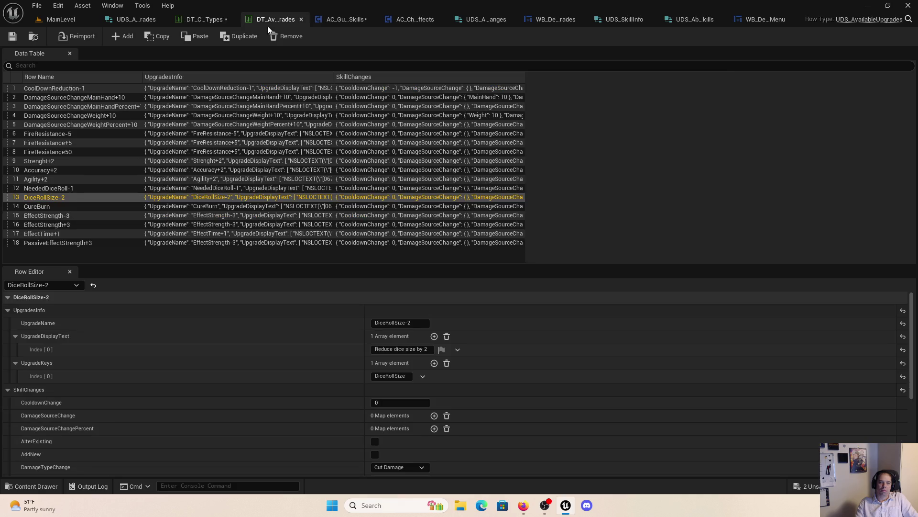
pyautogui.click(416, 323)
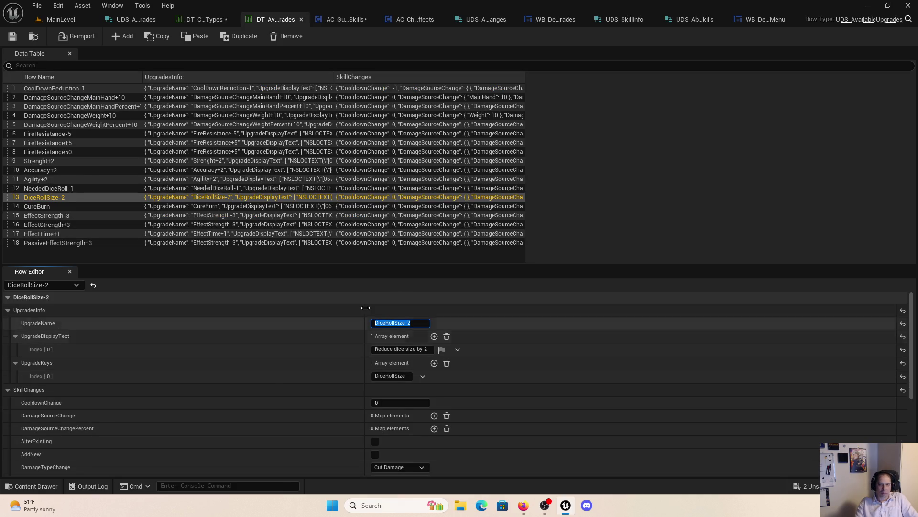
pyautogui.click(197, 23)
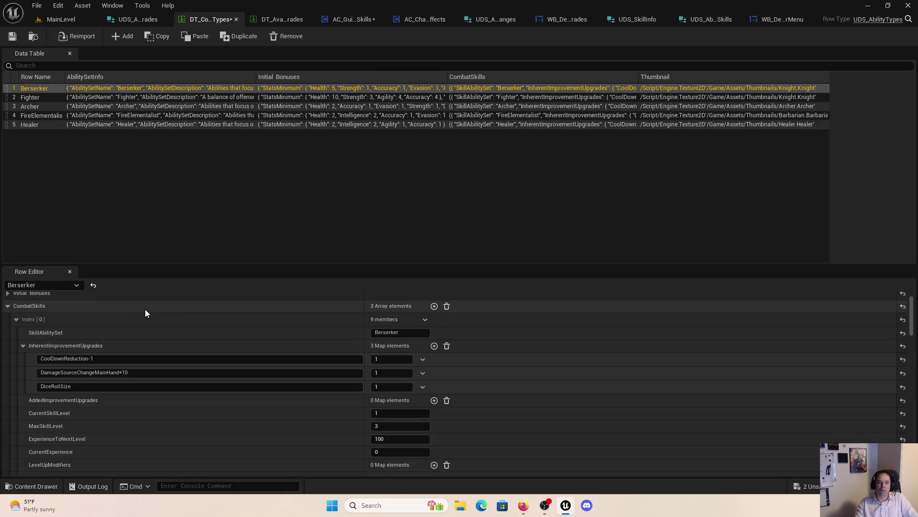
pyautogui.click(90, 388)
pyautogui.write('DiceRollSize-2')
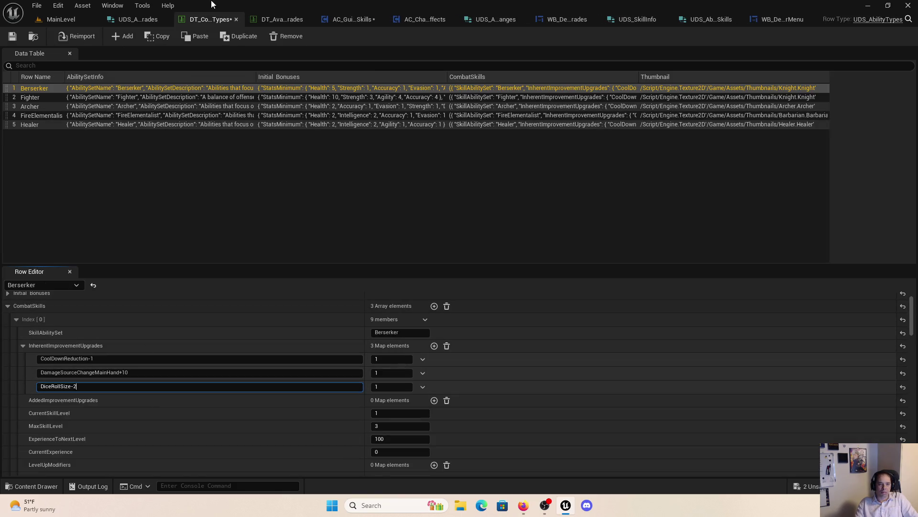
pyautogui.click(409, 24)
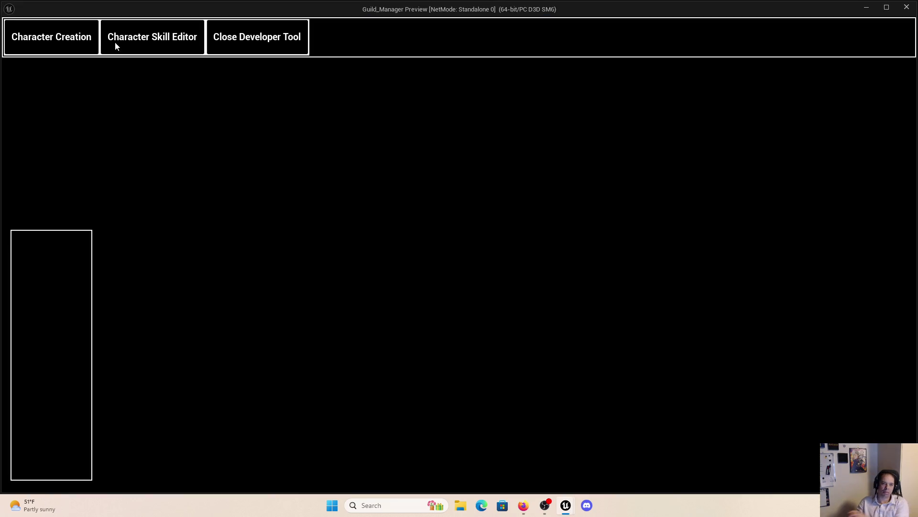
# Step: Apply Power Attack's DiceRollSize-2 upgrade to the existing character, stopping at the On Clicked breakpoint
pyautogui.click(34, 35)
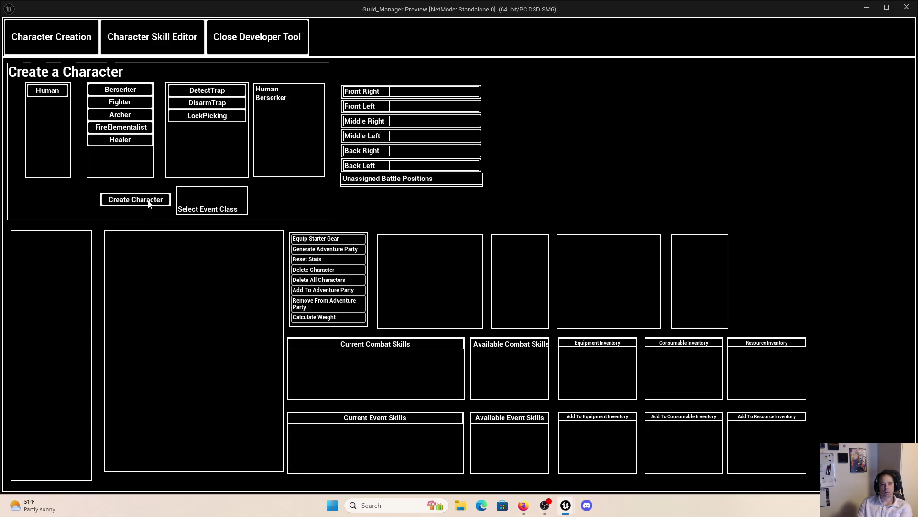
pyautogui.click(68, 243)
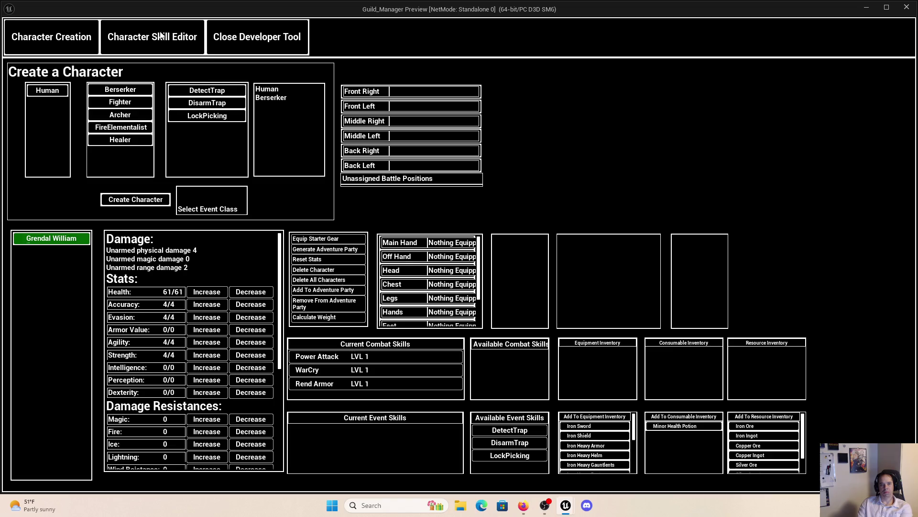
pyautogui.click(161, 36)
pyautogui.click(138, 358)
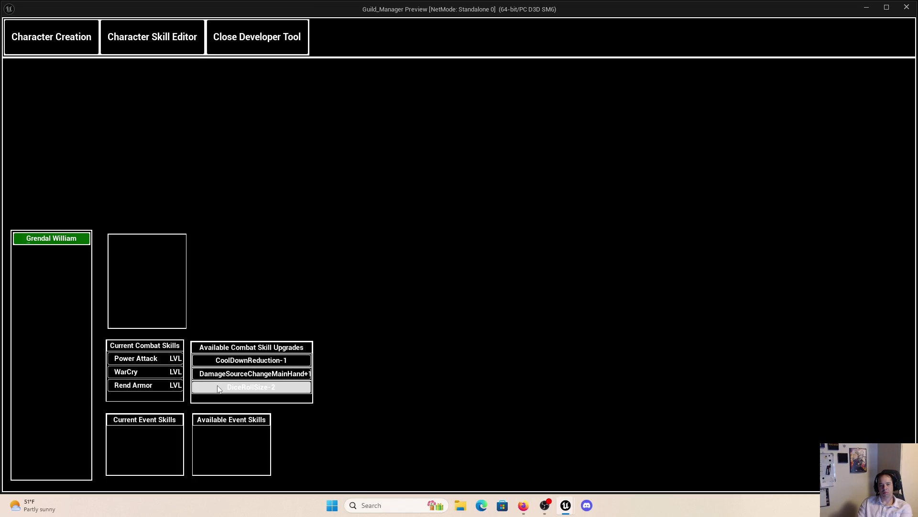
pyautogui.click(219, 389)
pyautogui.click(398, 37)
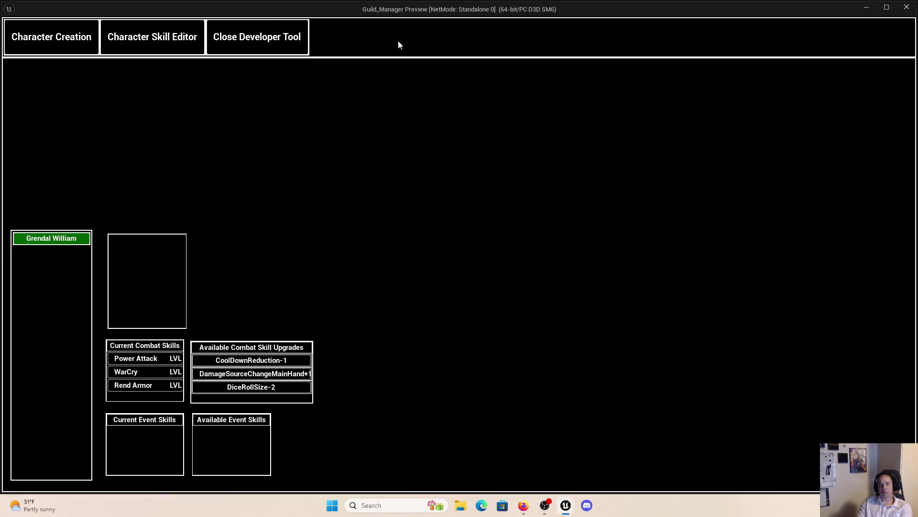
pyautogui.click(252, 389)
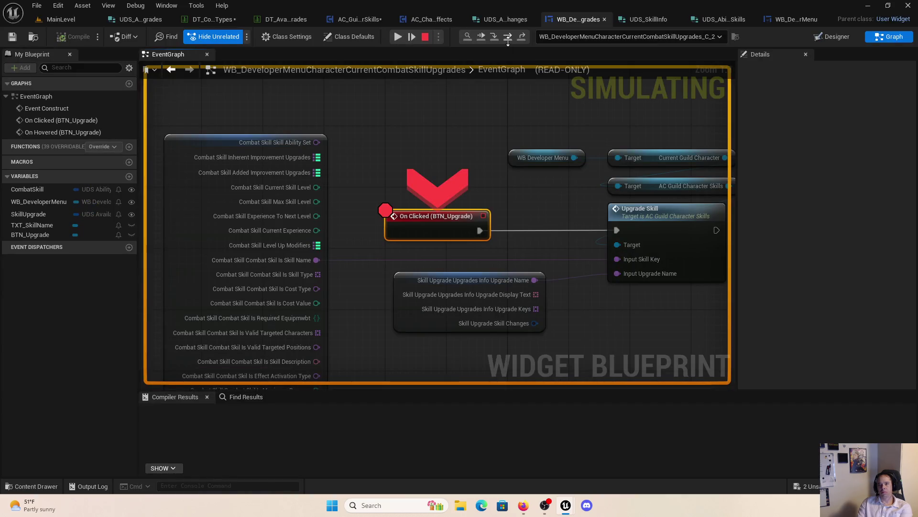
# Step: Step into UpgradeSkill and expand Combat Skills down to Power Attack's SkillEffects[0] values
pyautogui.click(509, 41)
pyautogui.click(497, 40)
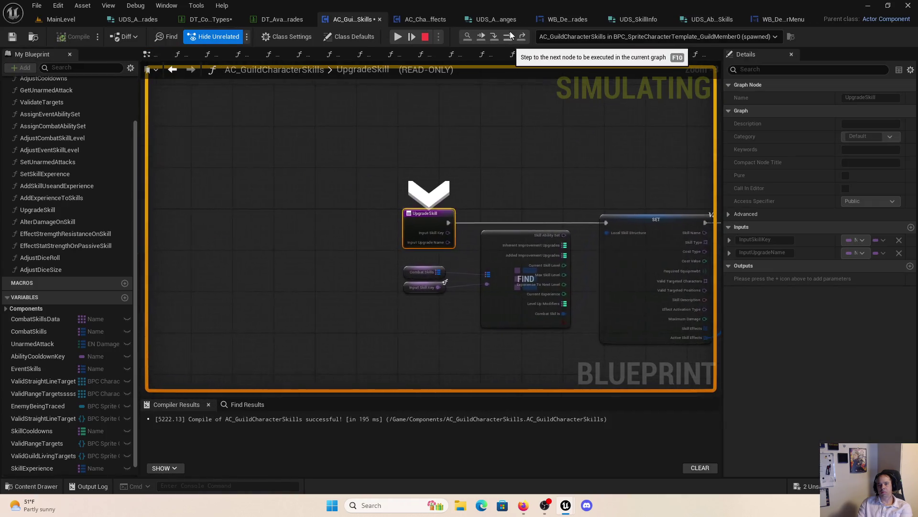
pyautogui.moveTo(437, 294)
pyautogui.click(460, 304)
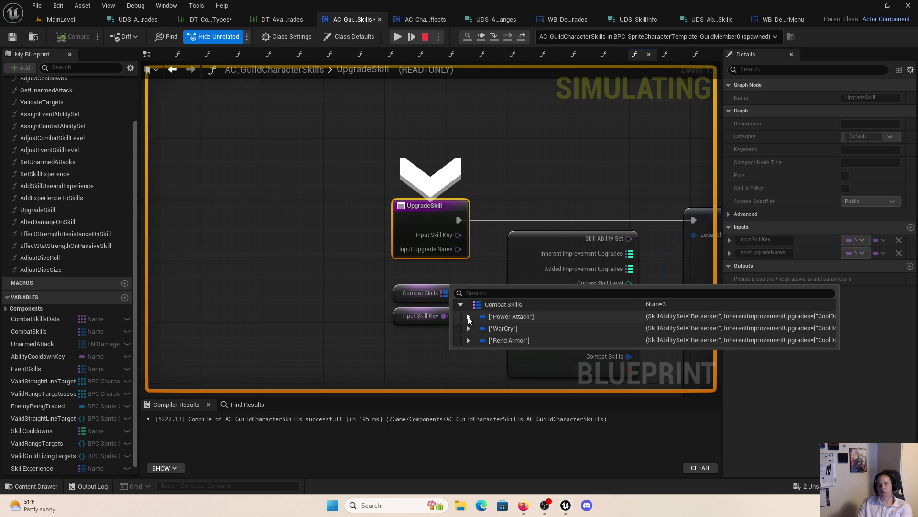
pyautogui.click(468, 316)
pyautogui.scroll(-1, 478, 415)
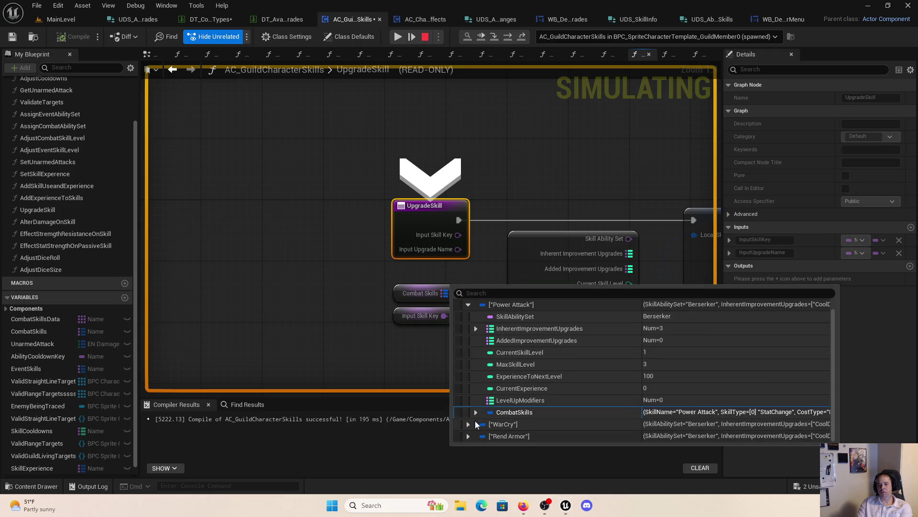
pyautogui.click(476, 413)
pyautogui.scroll(-3, 502, 396)
pyautogui.scroll(-2, 502, 396)
pyautogui.click(483, 400)
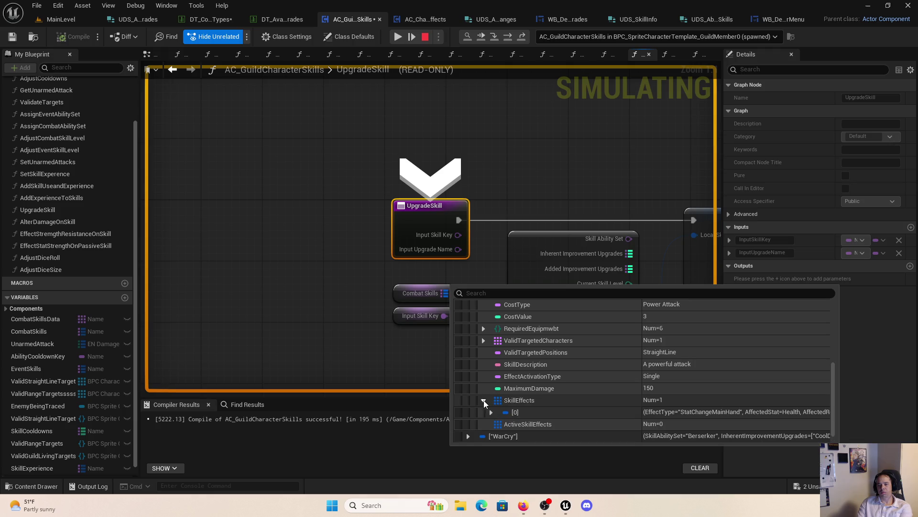
pyautogui.scroll(-1, 488, 401)
pyautogui.click(493, 400)
pyautogui.scroll(-3, 521, 390)
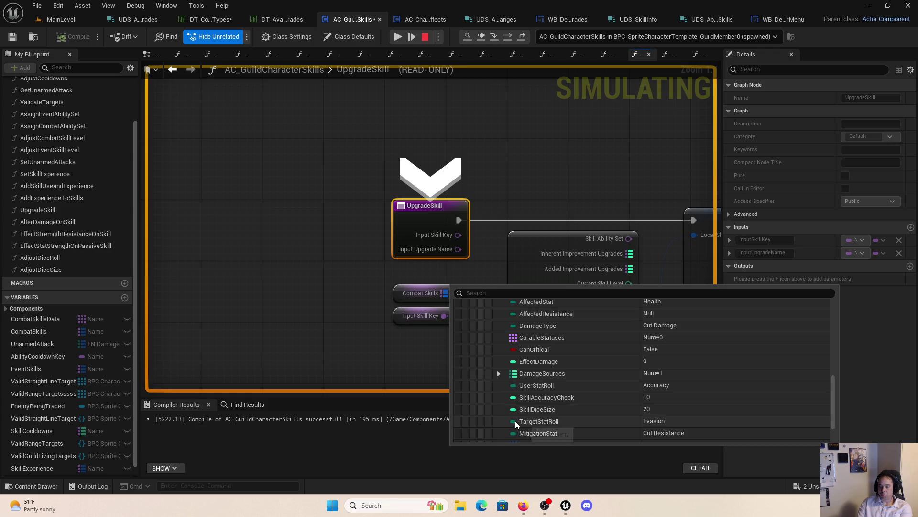
# Step: Dismiss the debug values and stop the simulation
pyautogui.click(617, 179)
pyautogui.scroll(-2, 429, 185)
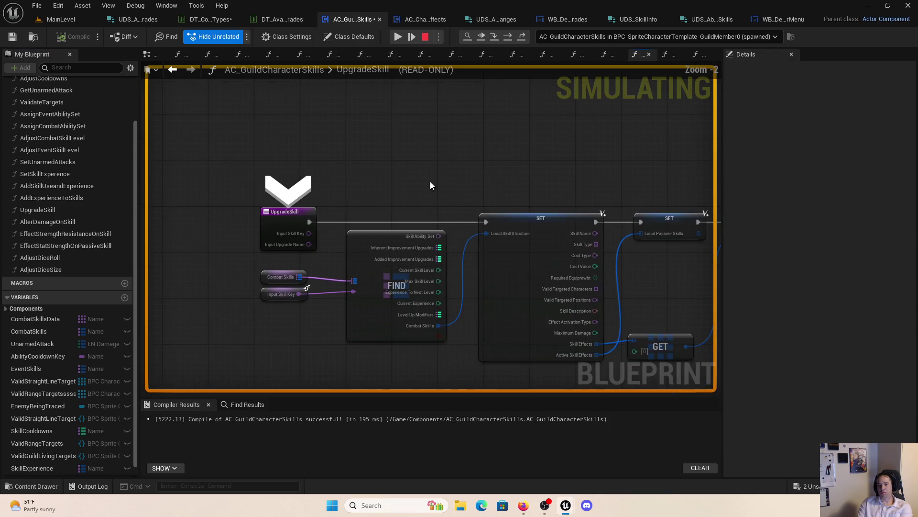
pyautogui.click(425, 37)
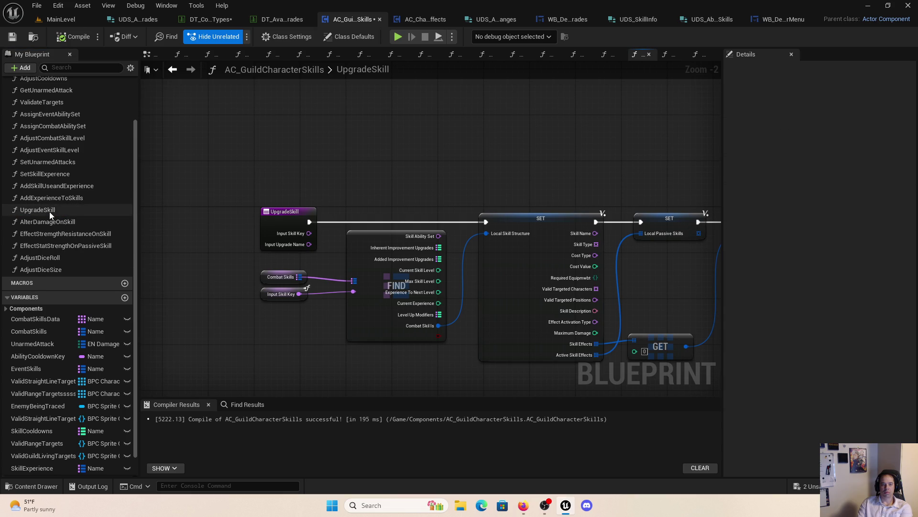
# Step: Add an eighth output pin to the UpgradeSkill Switch on Name node
pyautogui.moveTo(289, 174); pyautogui.dragTo(143, 167)
pyautogui.moveTo(491, 304); pyautogui.dragTo(173, 266)
pyautogui.click(287, 237)
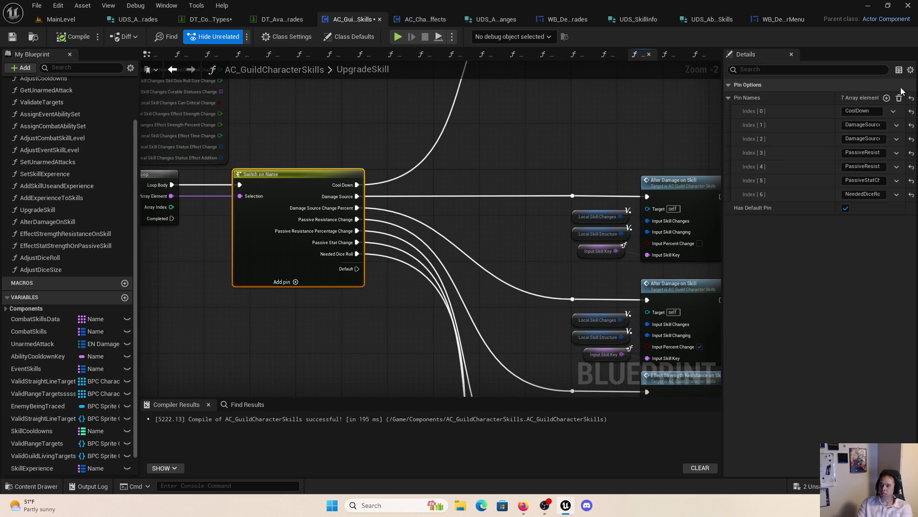
pyautogui.click(886, 97)
# Step: Copy the DiceRollSize upgrade key from DT_AvailableUpgrades and return to the AC_GuildCharacterSkills graph
pyautogui.click(286, 20)
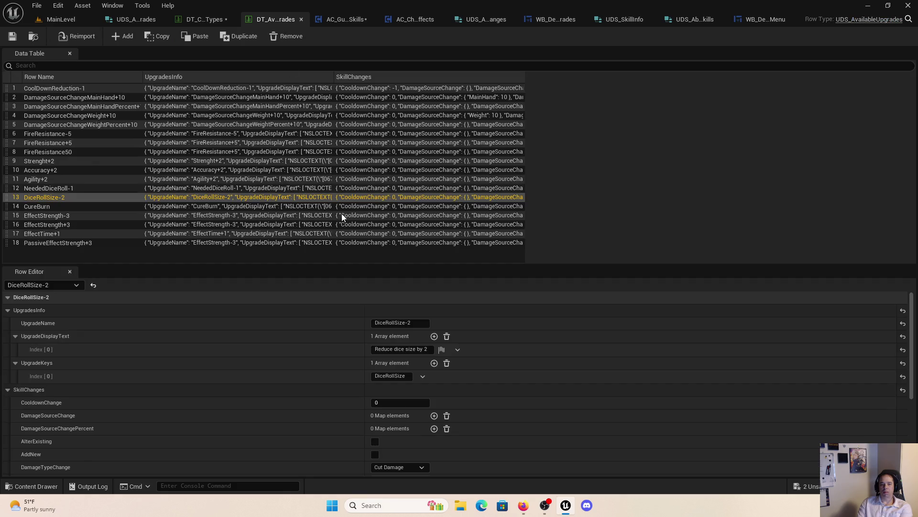
pyautogui.click(406, 376)
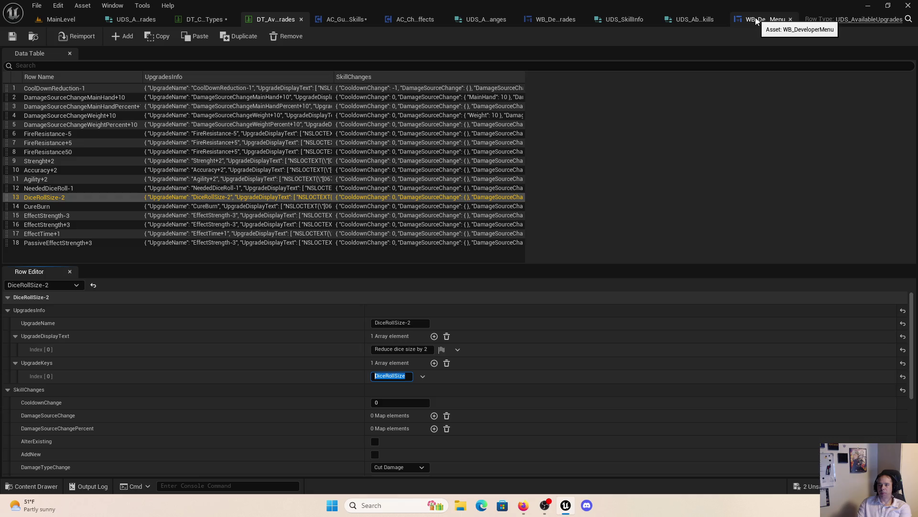
pyautogui.click(346, 21)
pyautogui.scroll(-2, 483, 373)
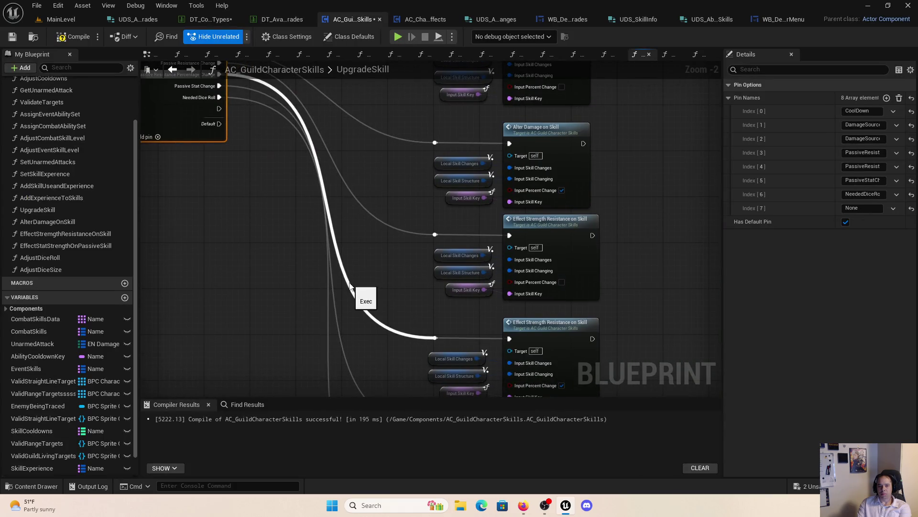
# Step: Give the switch's new pin [7] the copied DiceRollSize key name
pyautogui.scroll(-1, 293, 169)
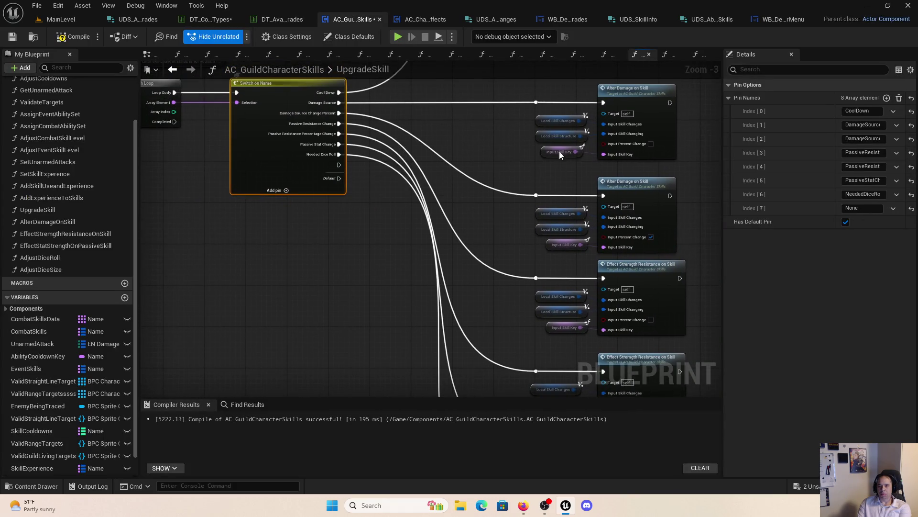
pyautogui.click(861, 208)
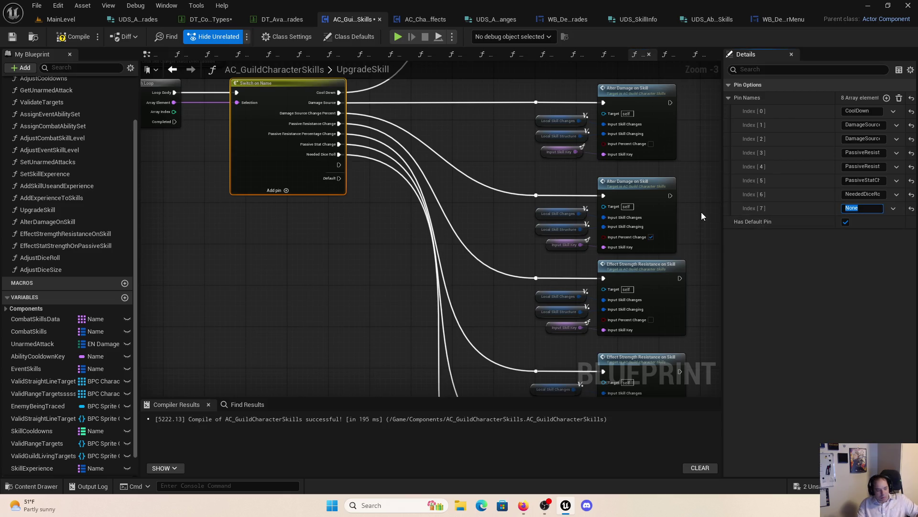
pyautogui.write('DiceRollSiz')
pyautogui.click(346, 250)
pyautogui.moveTo(345, 250)
pyautogui.mouseDown()
pyautogui.moveTo(330, 119)
pyautogui.moveTo(312, 102)
pyautogui.mouseUp()
# Step: Place an Adjust Dice Size call and wire it from the new switch pin through a reroute knot
pyautogui.moveTo(44, 270)
pyautogui.mouseDown()
pyautogui.moveTo(322, 363)
pyautogui.moveTo(287, 345)
pyautogui.mouseUp()
pyautogui.moveTo(408, 352); pyautogui.dragTo(353, 216)
pyautogui.moveTo(275, 218)
pyautogui.mouseDown()
pyautogui.moveTo(313, 311)
pyautogui.moveTo(327, 102)
pyautogui.moveTo(351, 153)
pyautogui.moveTo(322, 114)
pyautogui.mouseUp()
pyautogui.scroll(-3, 277, 173)
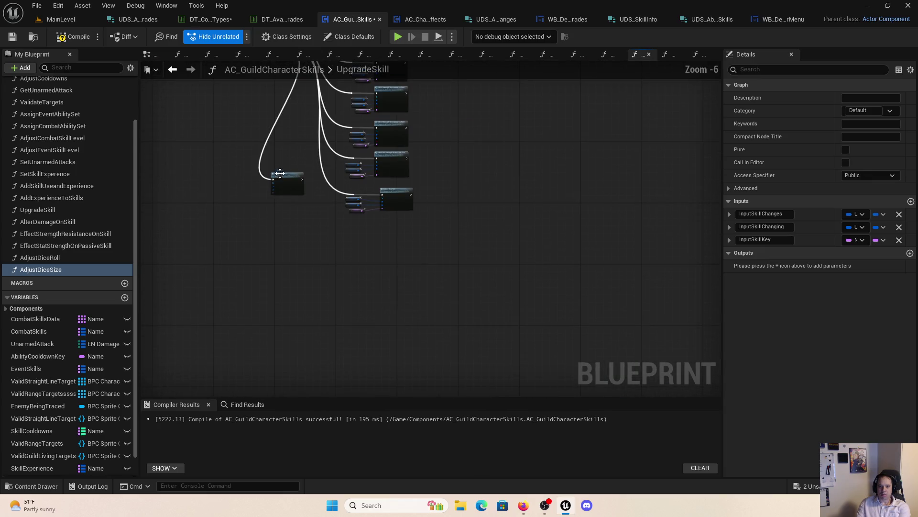
pyautogui.moveTo(277, 174); pyautogui.dragTo(361, 223)
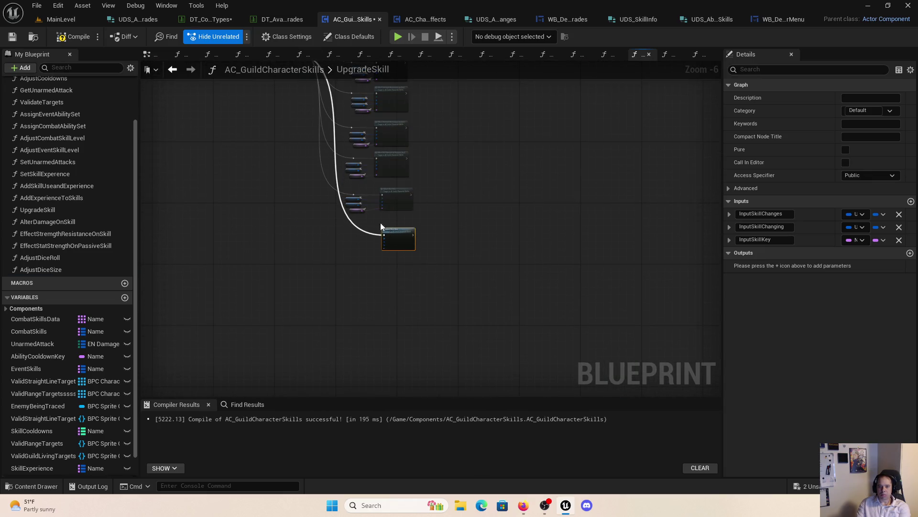
pyautogui.doubleClick(369, 231)
pyautogui.scroll(3, 369, 201)
pyautogui.scroll(1, 369, 205)
pyautogui.press('q')
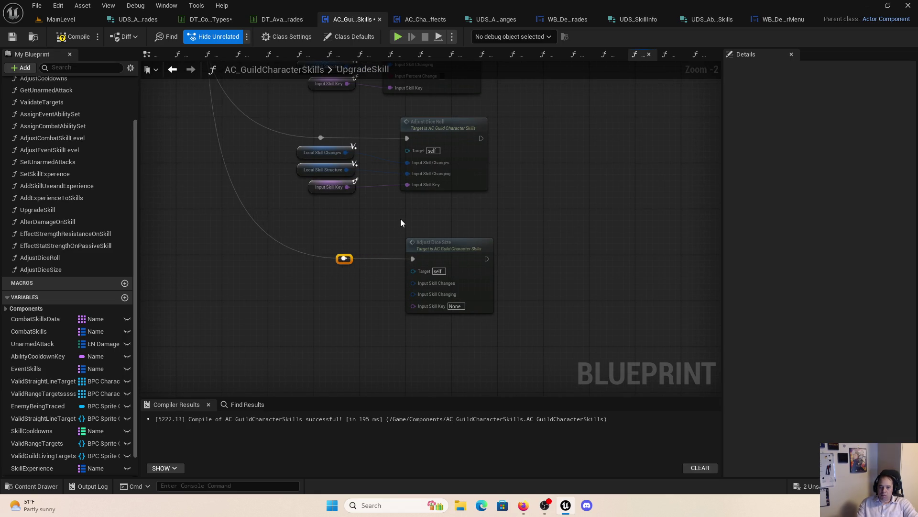
# Step: Connect the skill changes, structure and Input Skill Key variables to Adjust Dice Size
pyautogui.moveTo(363, 206)
pyautogui.mouseDown()
pyautogui.moveTo(296, 144)
pyautogui.moveTo(328, 240)
pyautogui.mouseUp()
pyautogui.scroll(2, 330, 225)
pyautogui.moveTo(345, 204); pyautogui.dragTo(446, 200)
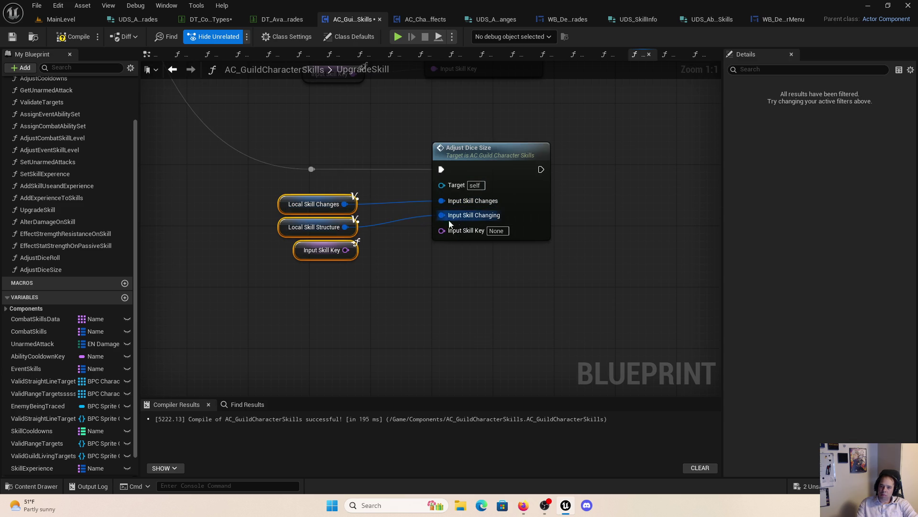
pyautogui.moveTo(345, 250); pyautogui.dragTo(441, 230)
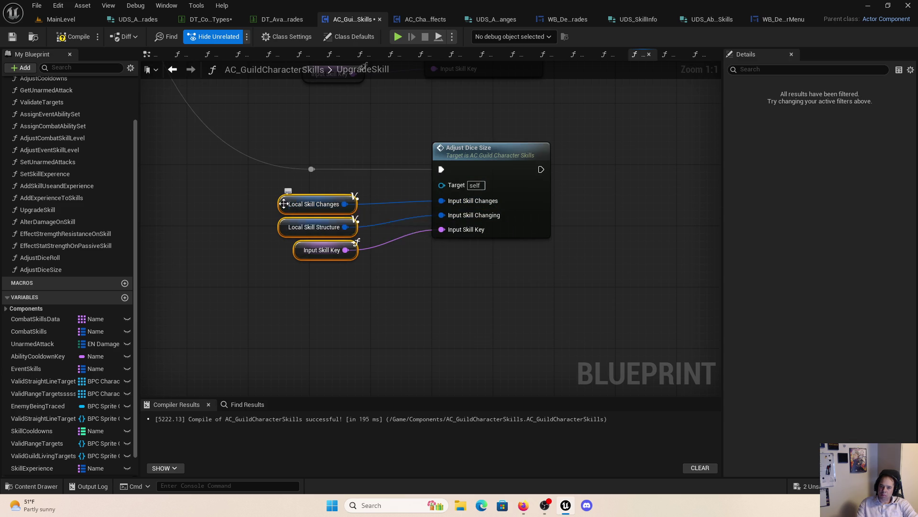
pyautogui.moveTo(282, 206); pyautogui.dragTo(322, 188)
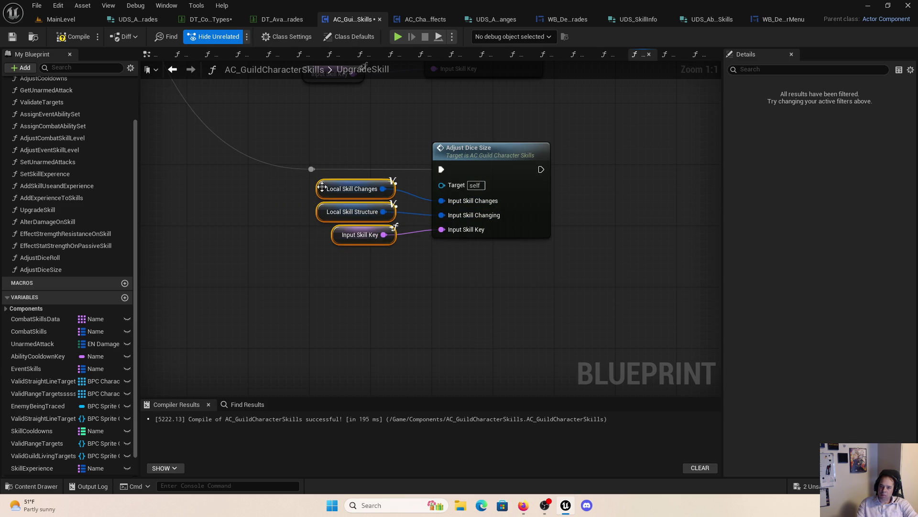
# Step: Compile the blueprint and launch the game preview
pyautogui.click(63, 37)
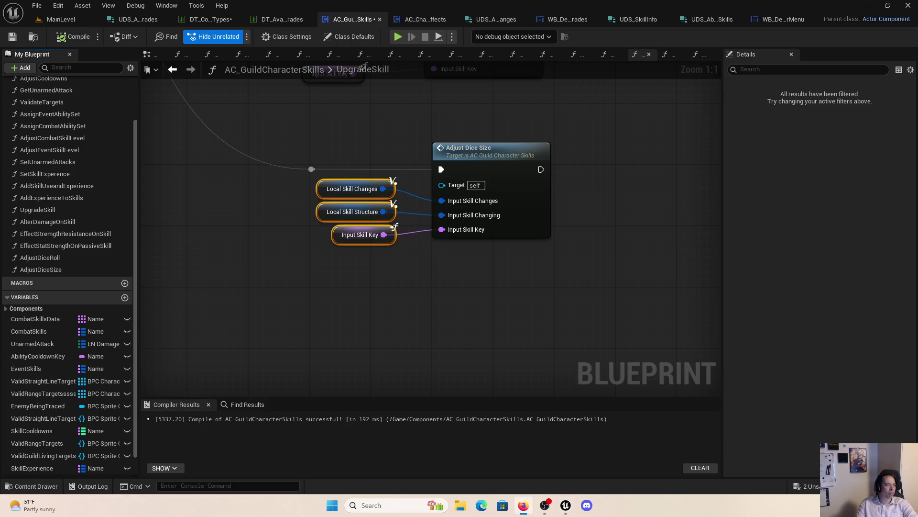
pyautogui.click(529, 182)
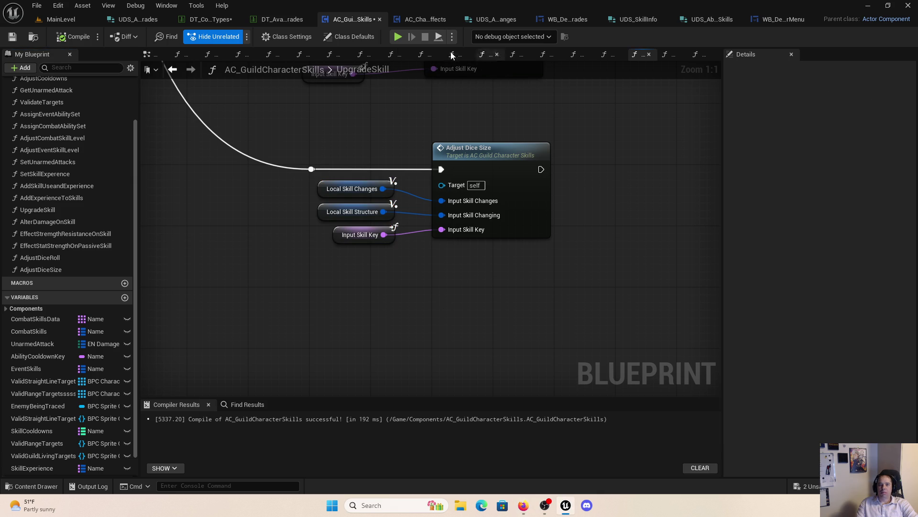
pyautogui.click(398, 39)
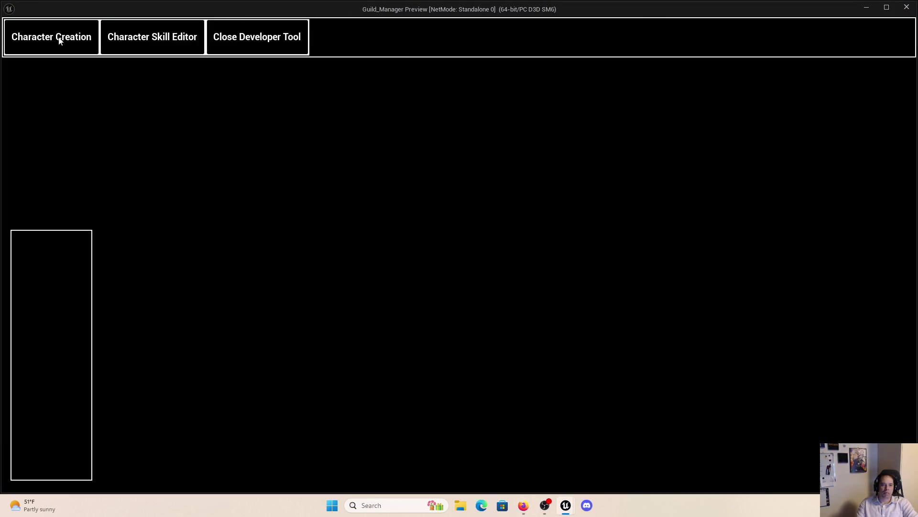
# Step: Create a Human Berserker character and select it
pyautogui.click(61, 41)
pyautogui.click(59, 89)
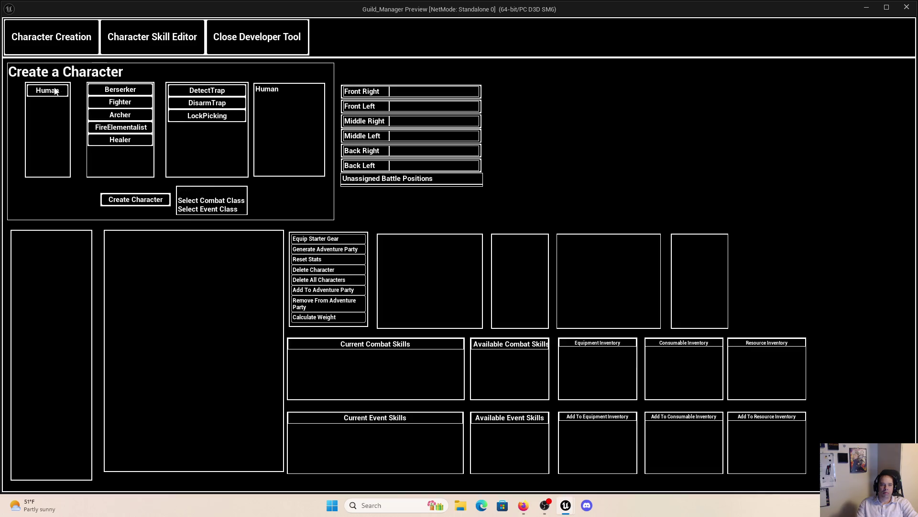
pyautogui.click(114, 89)
pyautogui.click(149, 201)
pyautogui.click(51, 238)
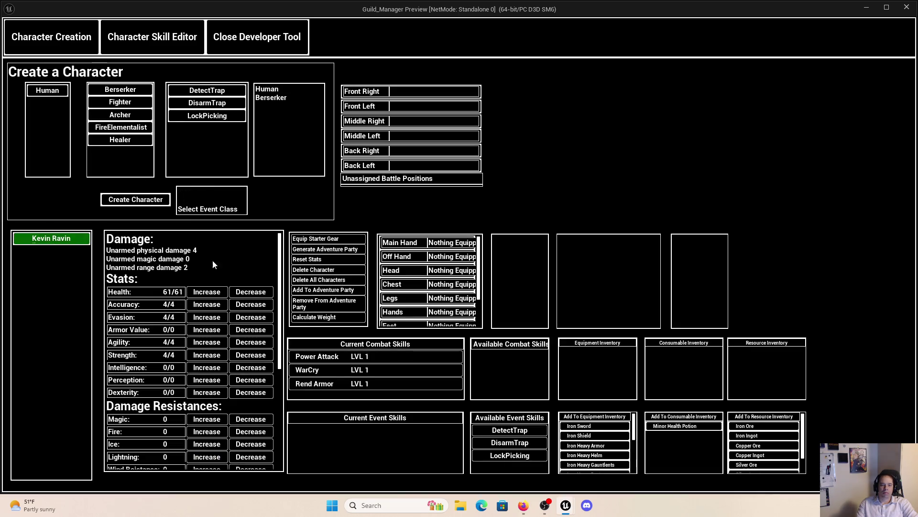
# Step: Apply DiceRollSize-2 to its Power Attack and step the debugger into UpgradeSkill
pyautogui.click(149, 38)
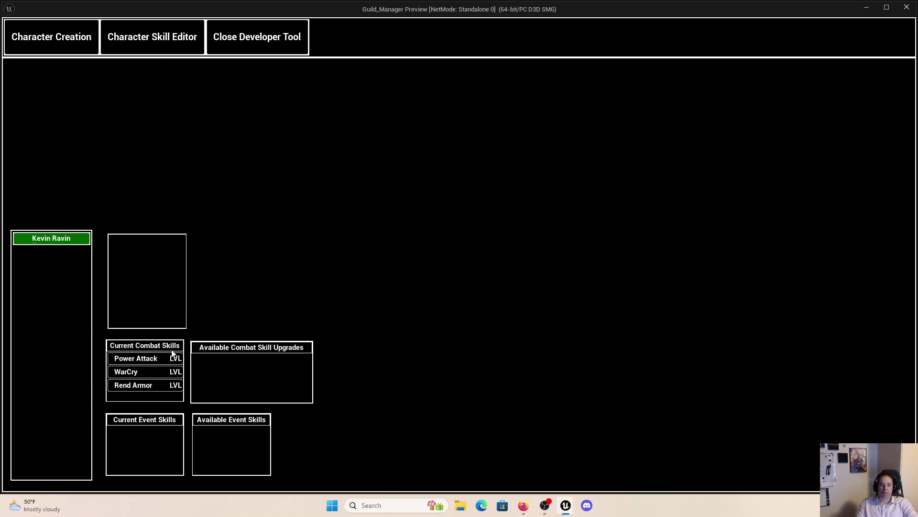
pyautogui.click(144, 357)
pyautogui.click(259, 387)
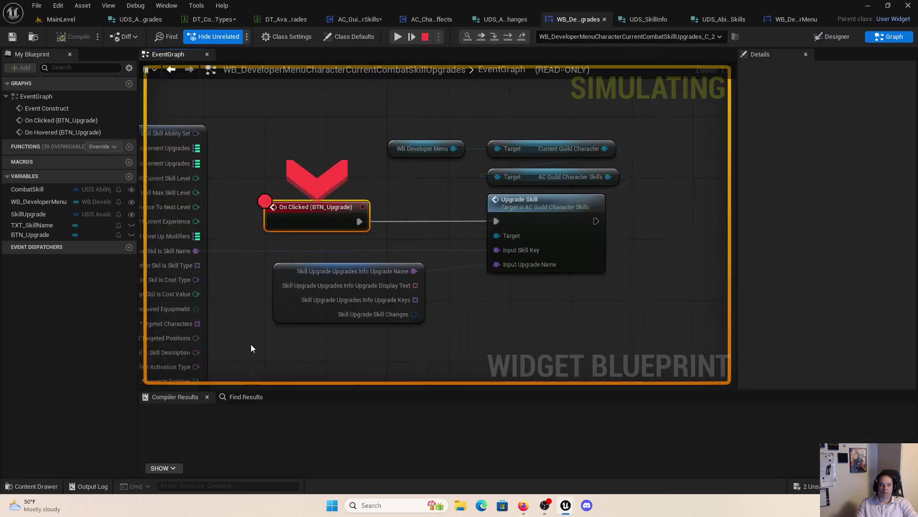
pyautogui.click(394, 37)
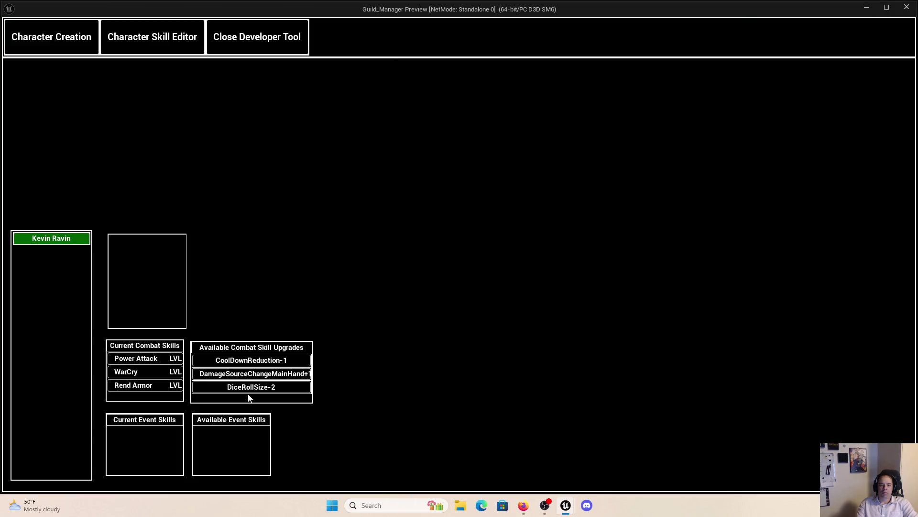
pyautogui.click(258, 387)
pyautogui.click(508, 37)
pyautogui.click(508, 37)
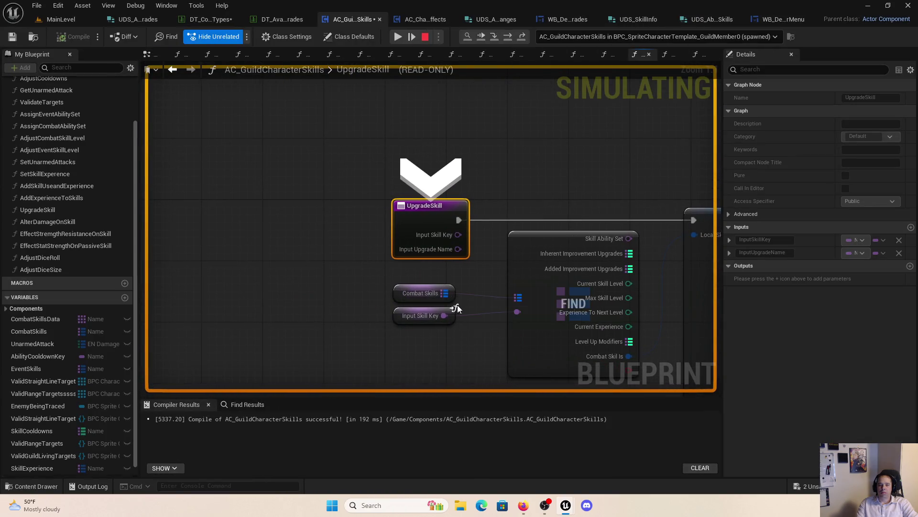
# Step: Expand Combat Skills to Power Attack's first SkillEffects entry in the debug values
pyautogui.click(462, 305)
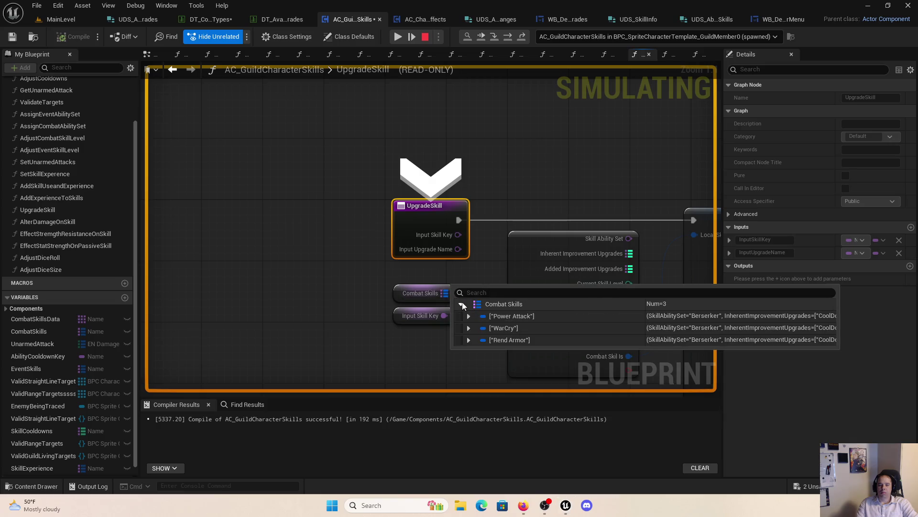
pyautogui.click(469, 317)
pyautogui.click(475, 408)
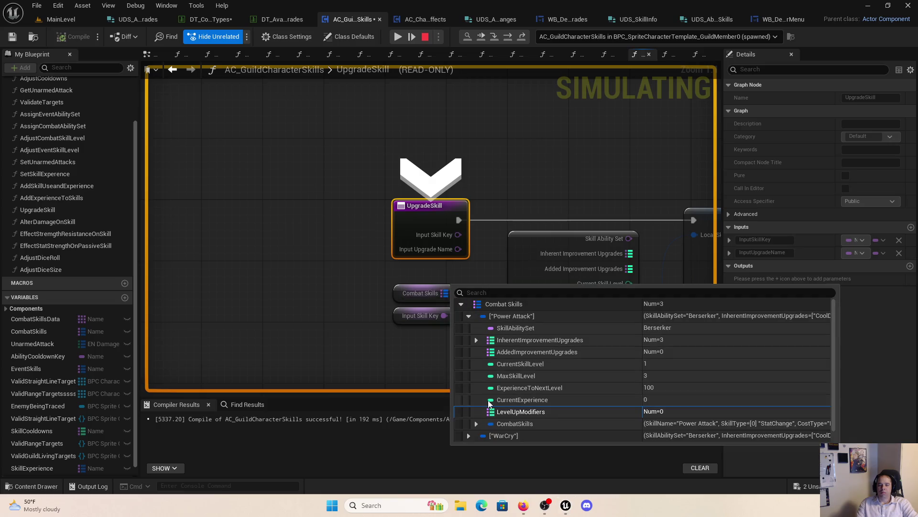
pyautogui.click(476, 423)
pyautogui.scroll(-3, 501, 404)
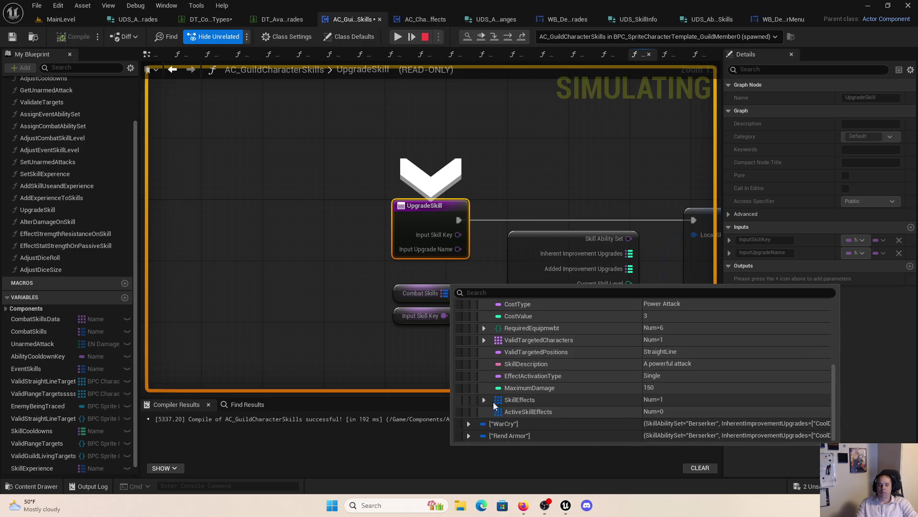
pyautogui.click(485, 400)
pyautogui.click(492, 410)
# Step: Stop the simulation and open the DT_AvailableUpgrades data table
pyautogui.scroll(-3, 526, 376)
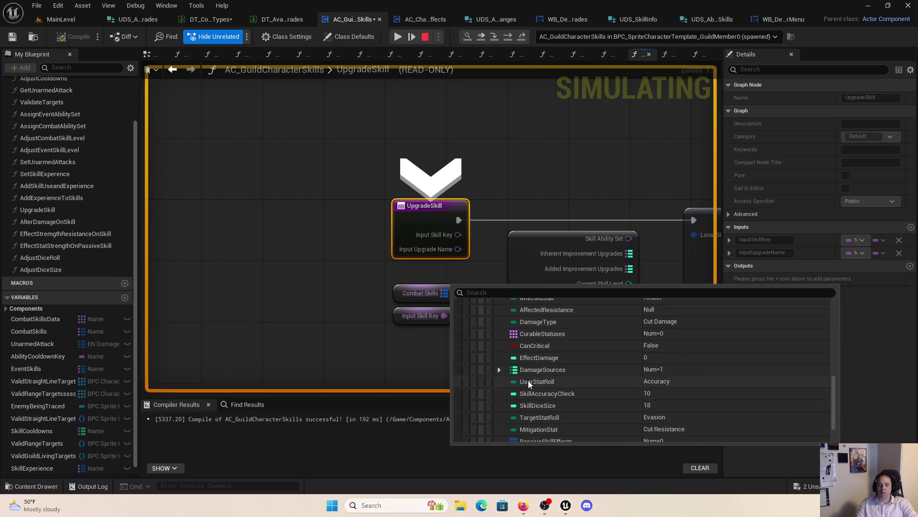
pyautogui.scroll(-3, 528, 380)
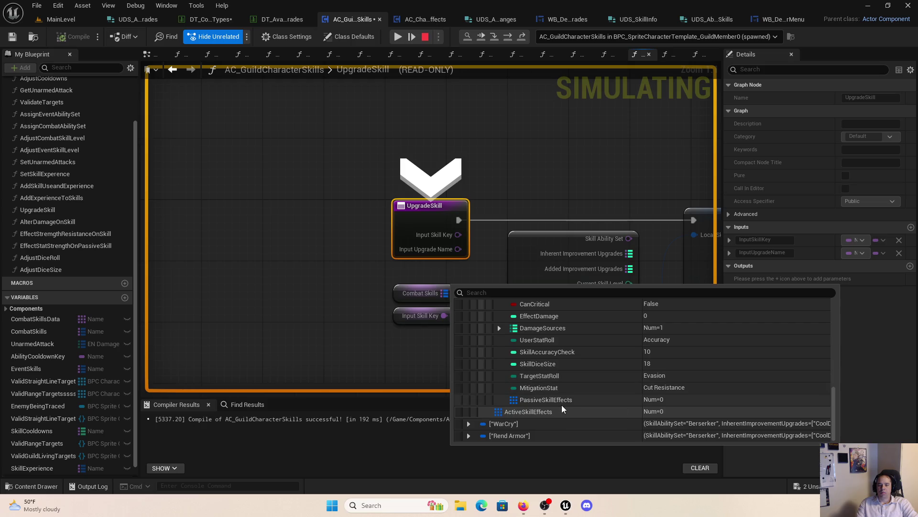
pyautogui.click(425, 37)
pyautogui.click(279, 17)
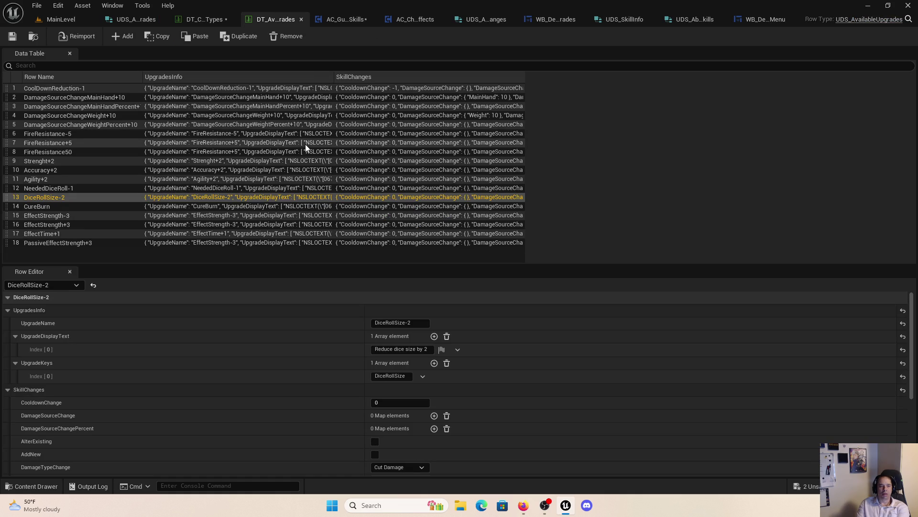
# Step: Check that the CureBurn row uses the CurableStatusChange key, then return to UpgradeSkill
pyautogui.click(41, 207)
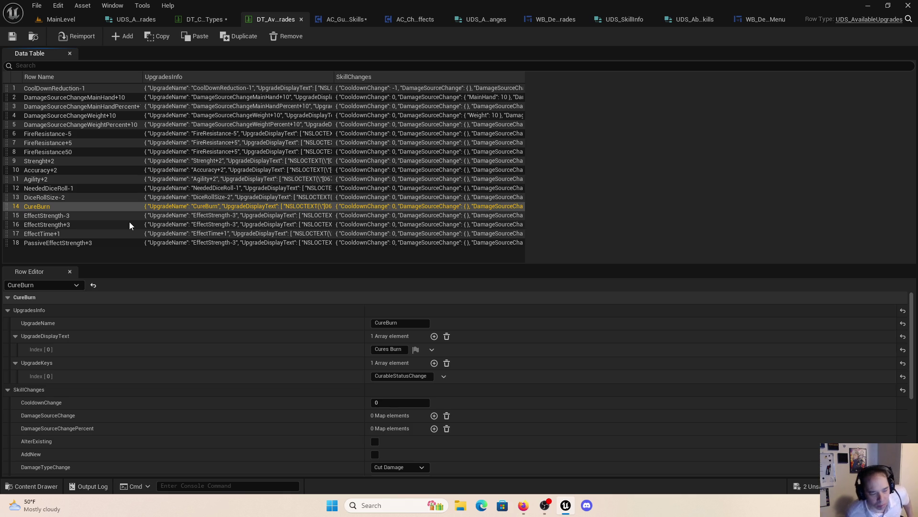
pyautogui.click(427, 376)
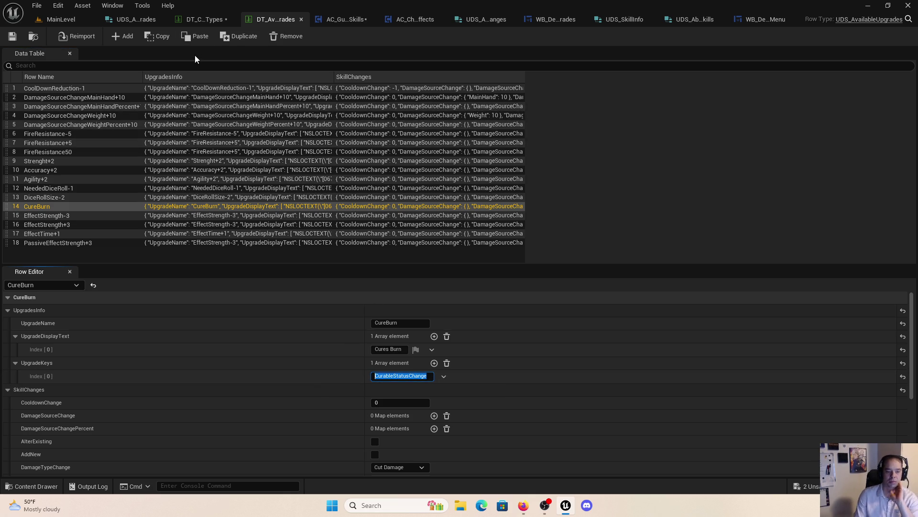
pyautogui.click(358, 21)
pyautogui.scroll(-4, 280, 209)
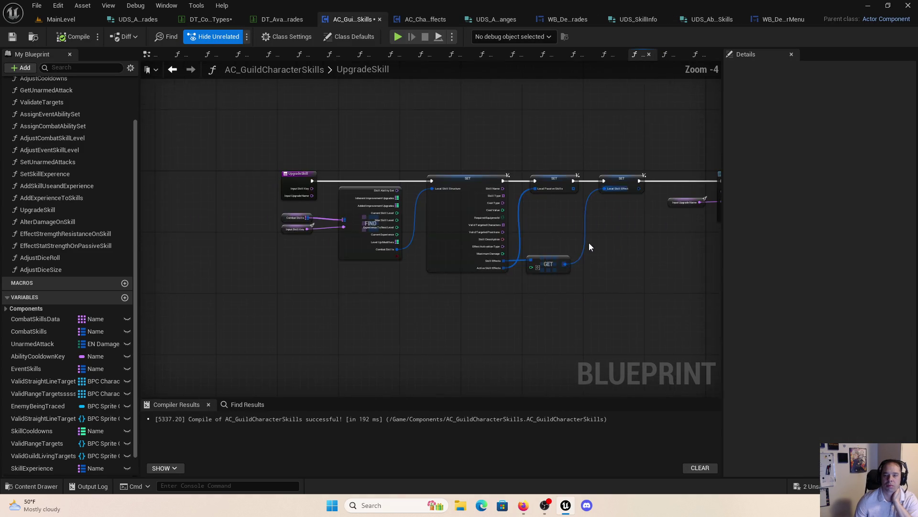
# Step: Add a CurableStatusChange case to the UpgradeSkill Switch on Name node
pyautogui.scroll(4, 361, 294)
pyautogui.click(392, 175)
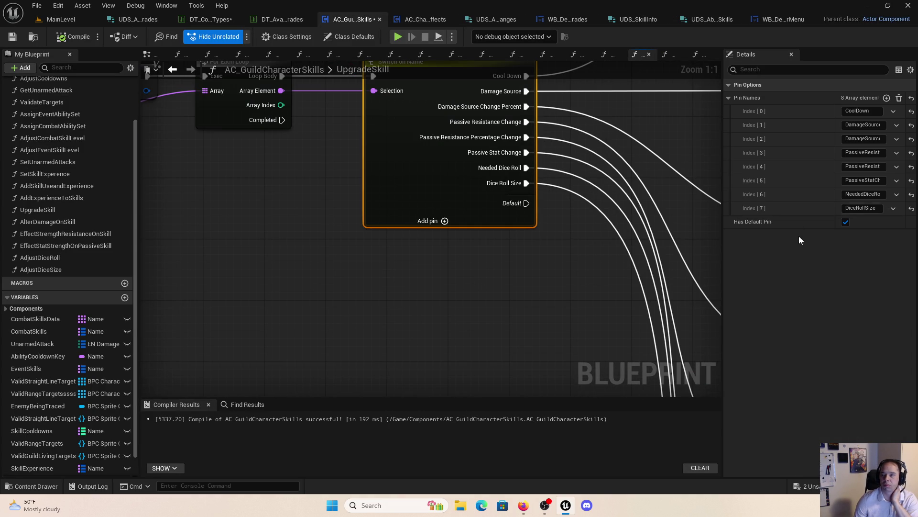
pyautogui.click(887, 98)
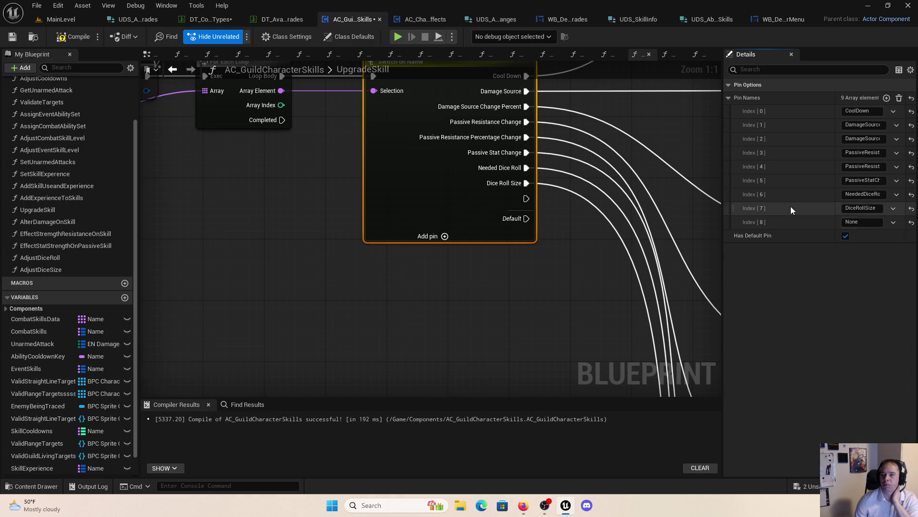
pyautogui.write('CurableStatusChange')
pyautogui.press('Return')
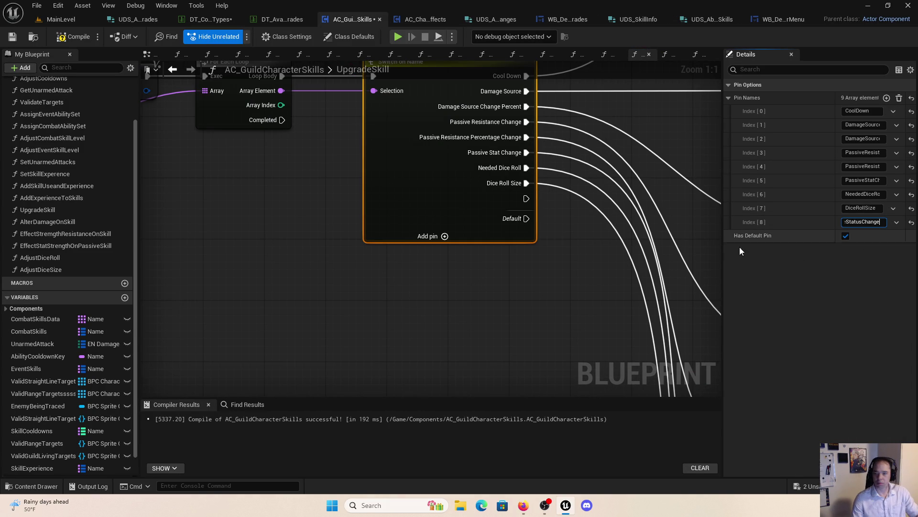
pyautogui.click(502, 321)
pyautogui.moveTo(561, 305); pyautogui.dragTo(272, 234)
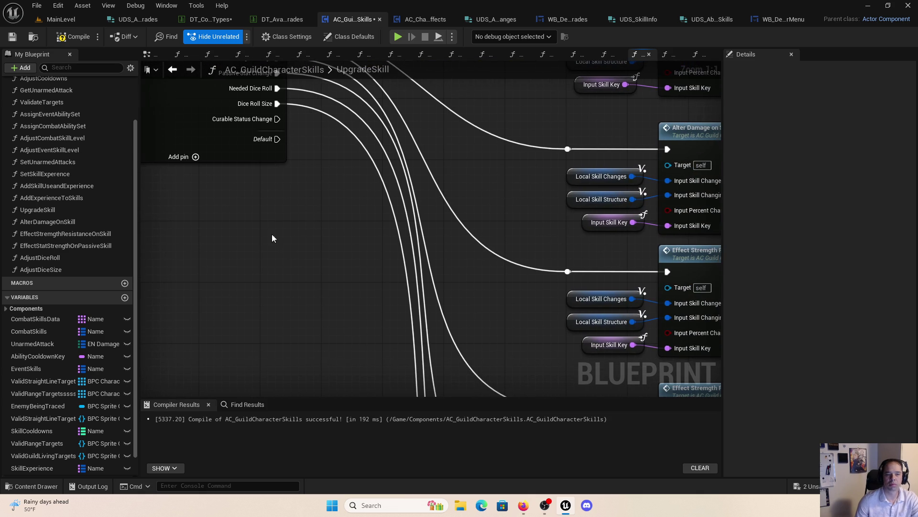
# Step: Duplicate the AdjustDiceSize function and name the copy AddCurableStatusChange
pyautogui.rightClick(56, 268)
pyautogui.click(102, 349)
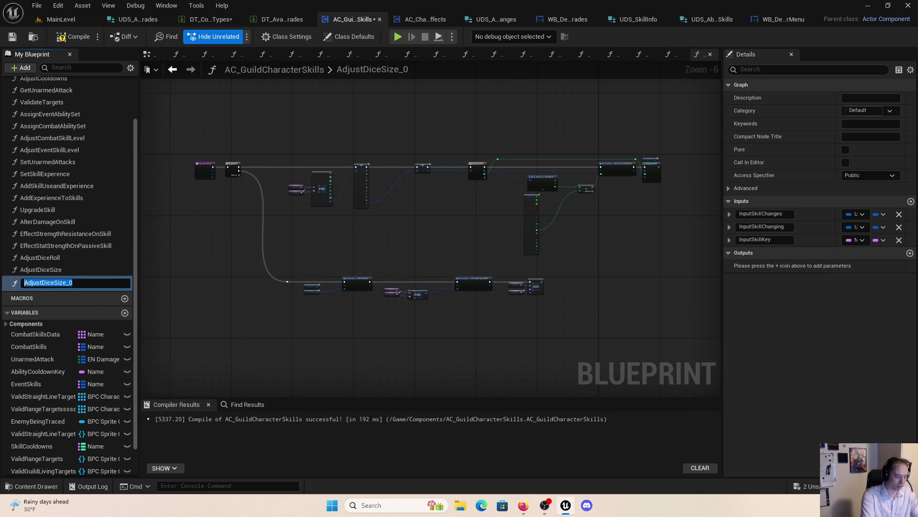
pyautogui.write('ADd')
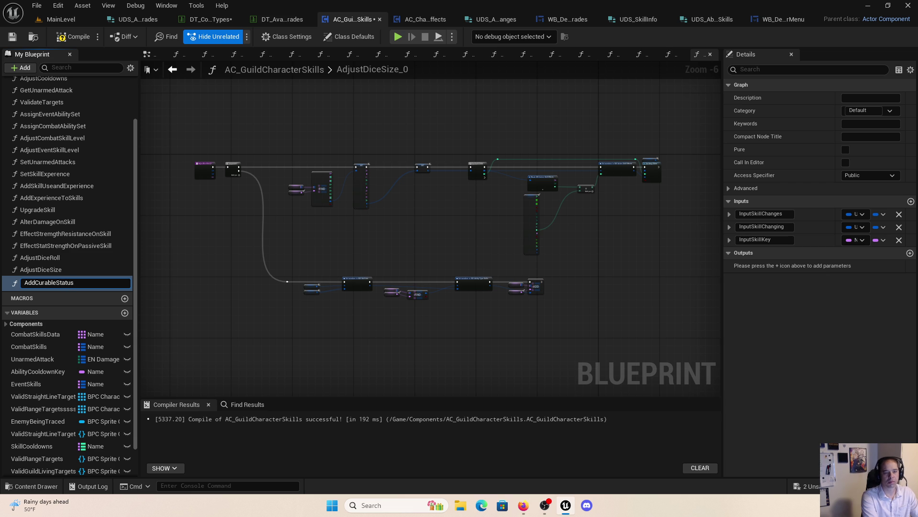
pyautogui.write('nge')
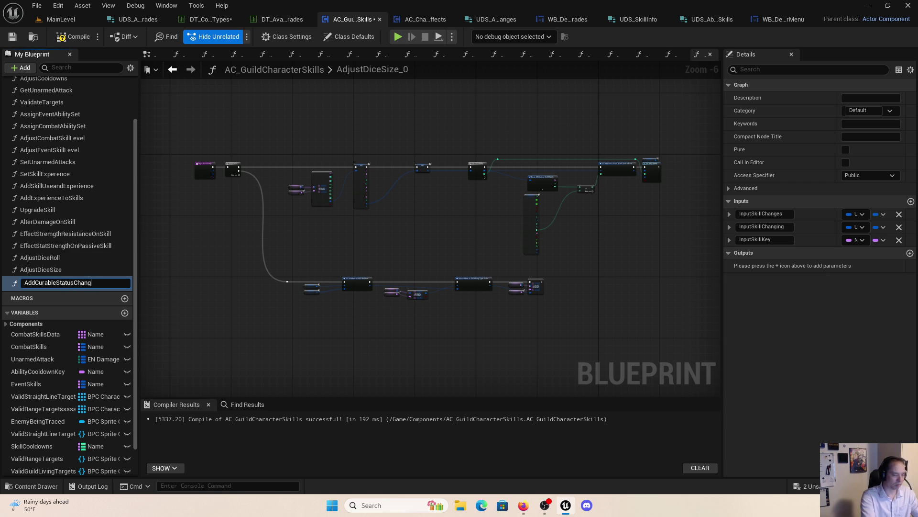
pyautogui.press('Return')
pyautogui.scroll(3, 352, 202)
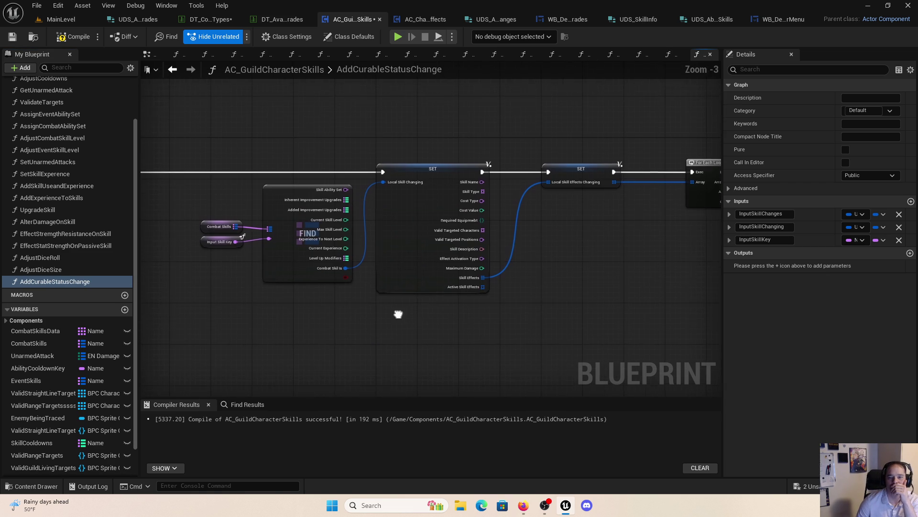
# Step: Expand the Break UDS Active Skill Effects node to show all pins and reposition it
pyautogui.moveTo(627, 314)
pyautogui.mouseDown()
pyautogui.moveTo(546, 321)
pyautogui.moveTo(482, 306)
pyautogui.mouseUp()
pyautogui.moveTo(587, 314); pyautogui.dragTo(173, 292)
pyautogui.scroll(2, 400, 255)
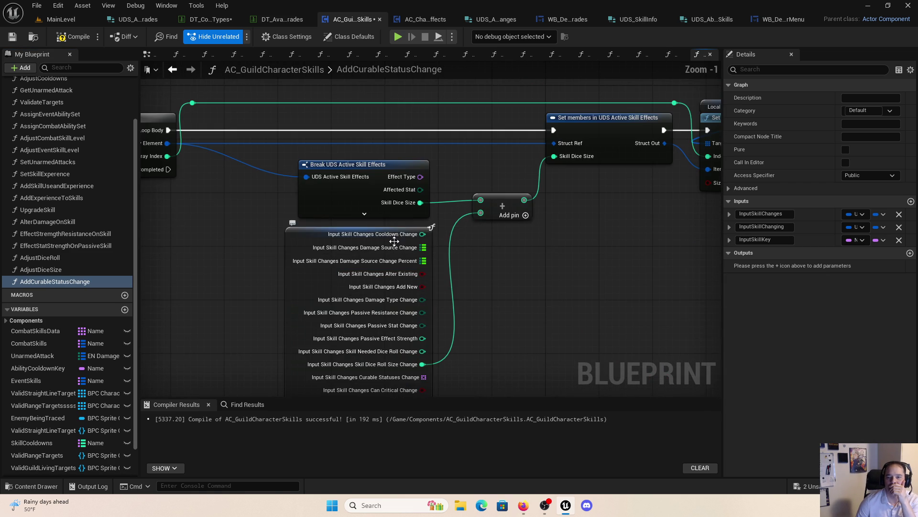
pyautogui.click(379, 214)
pyautogui.moveTo(376, 213); pyautogui.dragTo(354, 140)
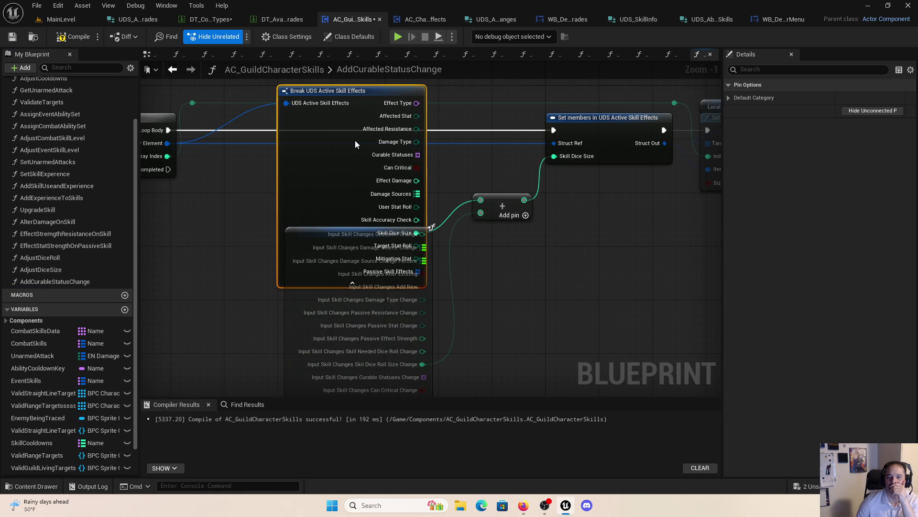
pyautogui.moveTo(478, 164); pyautogui.dragTo(523, 249)
pyautogui.moveTo(402, 248)
pyautogui.mouseDown()
pyautogui.moveTo(352, 312)
pyautogui.moveTo(302, 230)
pyautogui.moveTo(240, 257)
pyautogui.moveTo(258, 359)
pyautogui.moveTo(335, 348)
pyautogui.moveTo(334, 289)
pyautogui.moveTo(381, 245)
pyautogui.moveTo(395, 271)
pyautogui.moveTo(432, 220)
pyautogui.mouseUp()
# Step: Add a Find node for Curable Statuses and move the add node away from it
pyautogui.click(299, 245)
pyautogui.write('find')
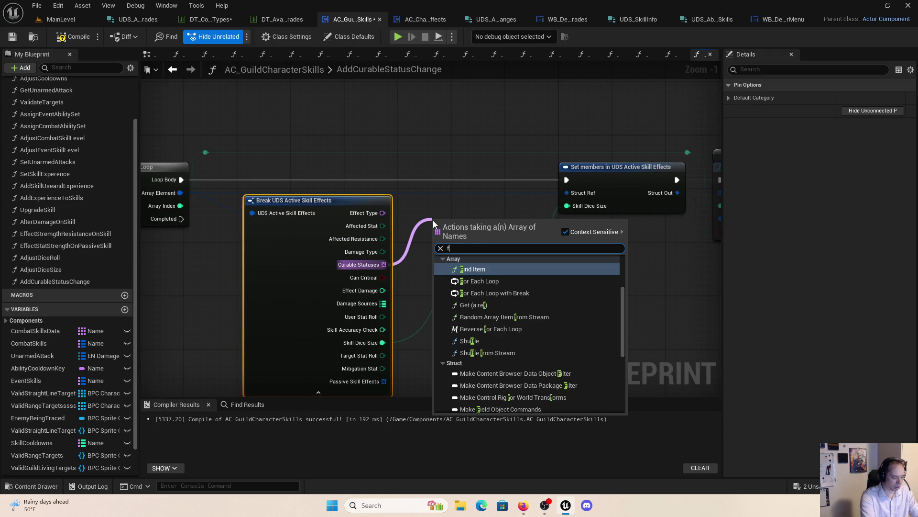
pyautogui.click(492, 279)
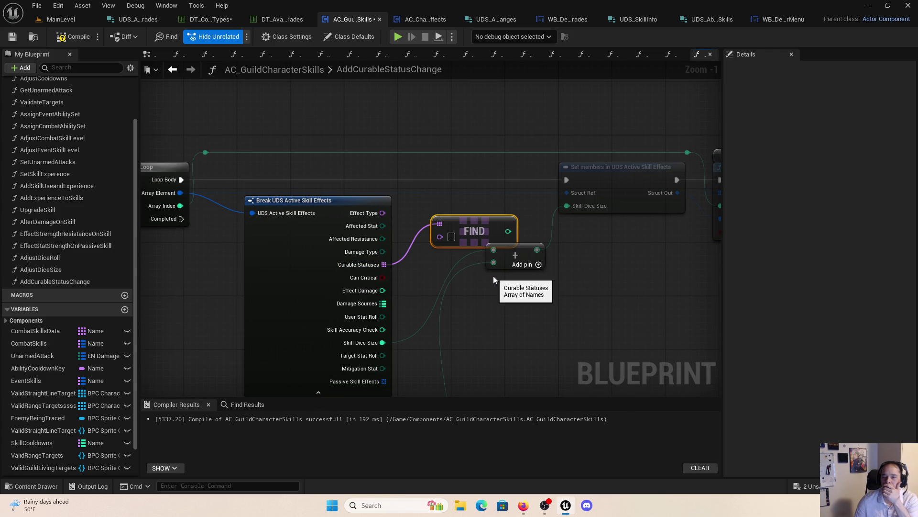
pyautogui.moveTo(484, 230); pyautogui.dragTo(366, 199)
pyautogui.click(477, 263)
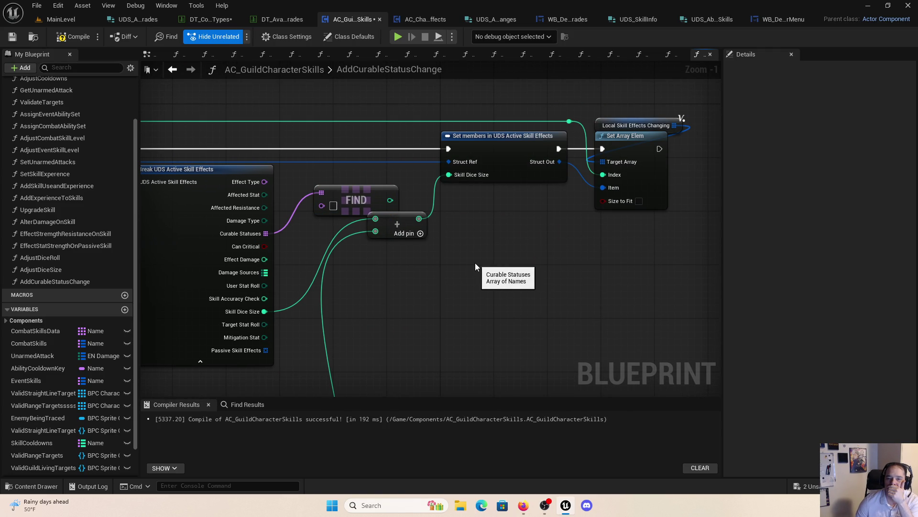
pyautogui.moveTo(412, 224)
pyautogui.mouseDown()
pyautogui.moveTo(420, 246)
pyautogui.moveTo(411, 320)
pyautogui.moveTo(584, 312)
pyautogui.moveTo(583, 324)
pyautogui.mouseUp()
# Step: Open the DT_ClassTypes ability types data table
pyautogui.rightClick(464, 279)
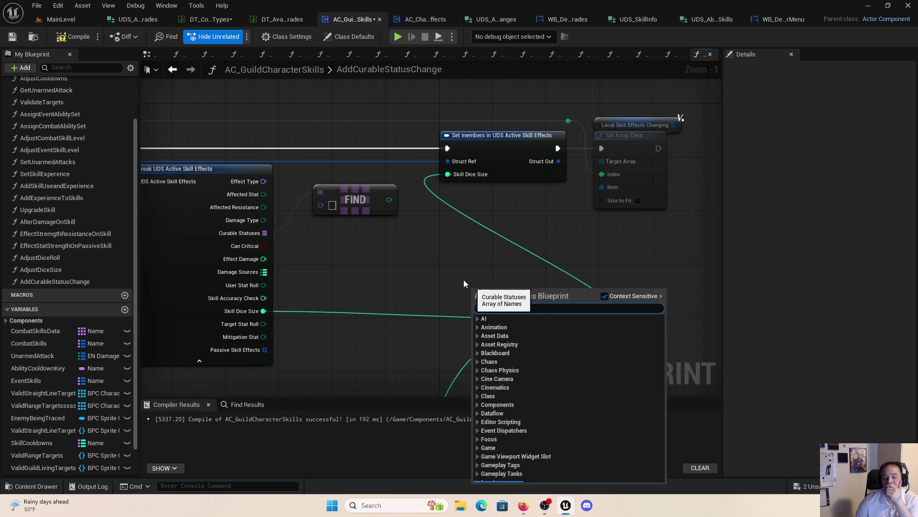
pyautogui.click(333, 267)
pyautogui.scroll(1, 487, 263)
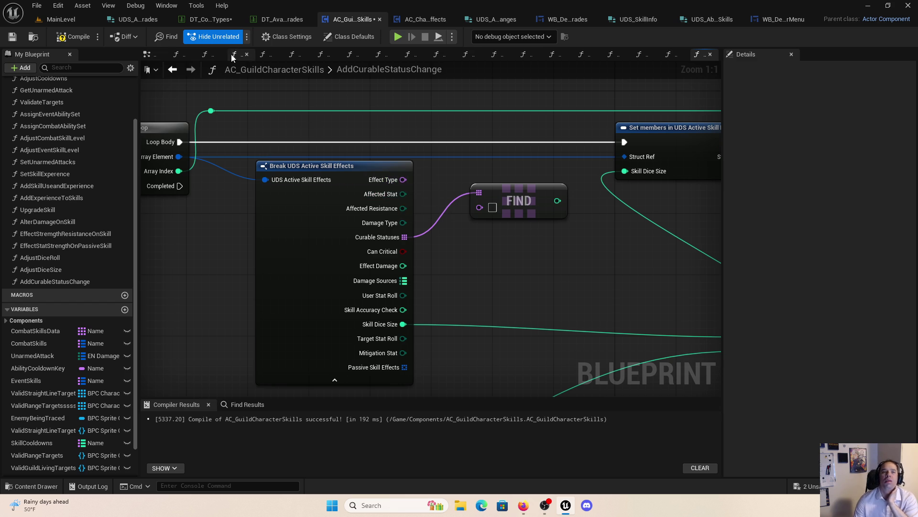
pyautogui.click(215, 20)
# Step: Select the Healer row and expand its third combat skill, Cure, to check its skill type
pyautogui.click(41, 118)
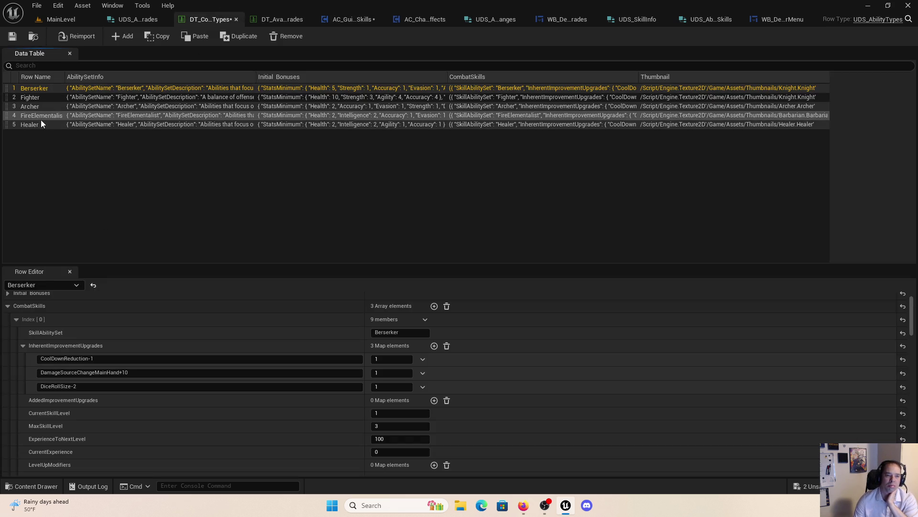
pyautogui.click(41, 123)
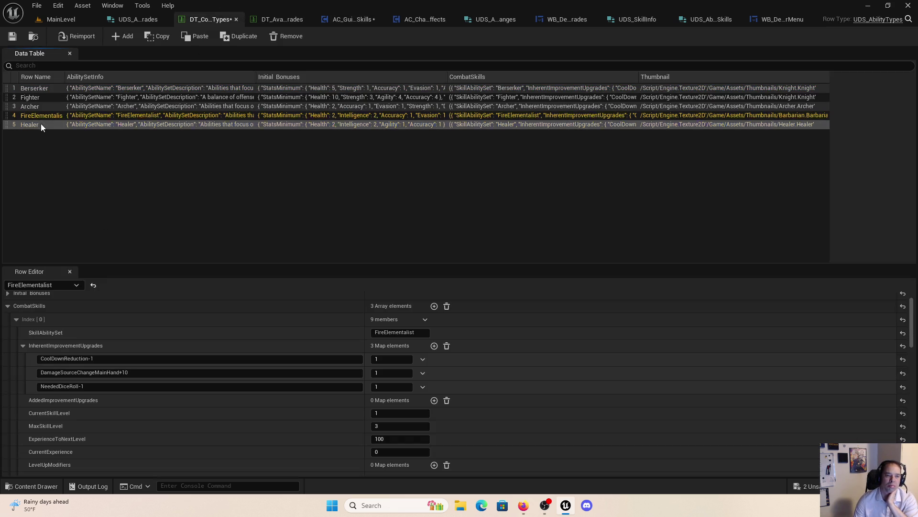
pyautogui.click(23, 346)
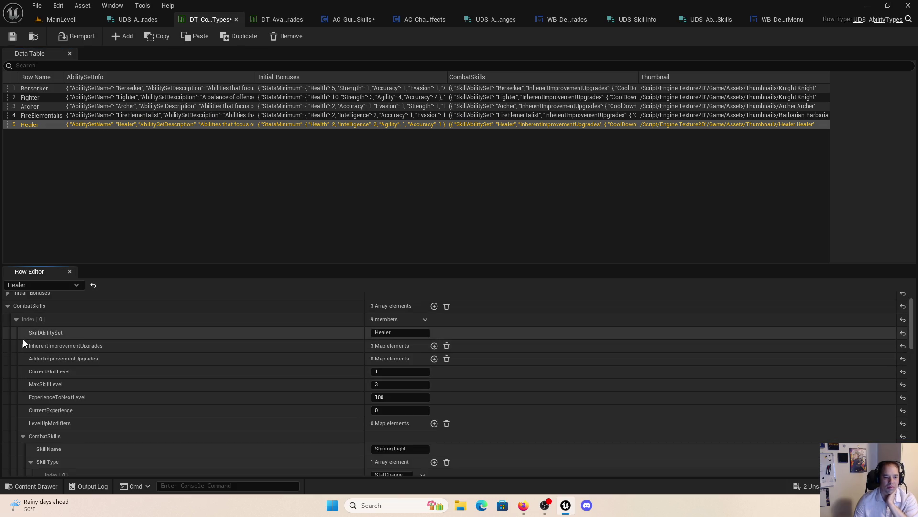
pyautogui.click(16, 319)
pyautogui.click(16, 335)
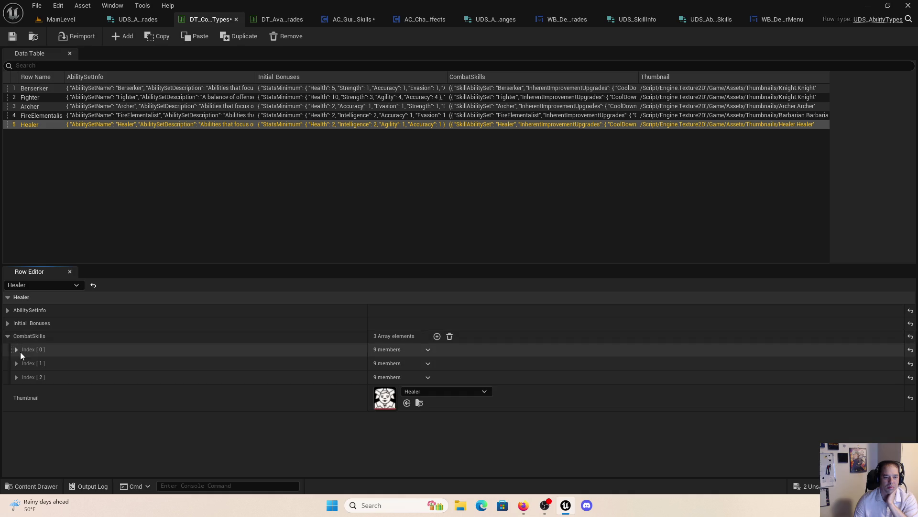
pyautogui.click(16, 377)
pyautogui.scroll(-2, 28, 396)
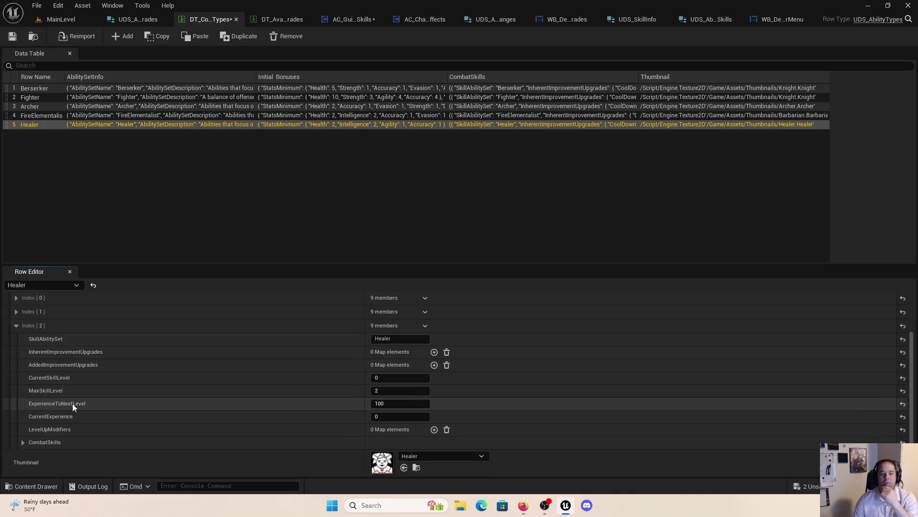
pyautogui.click(23, 442)
pyautogui.scroll(-5, 95, 438)
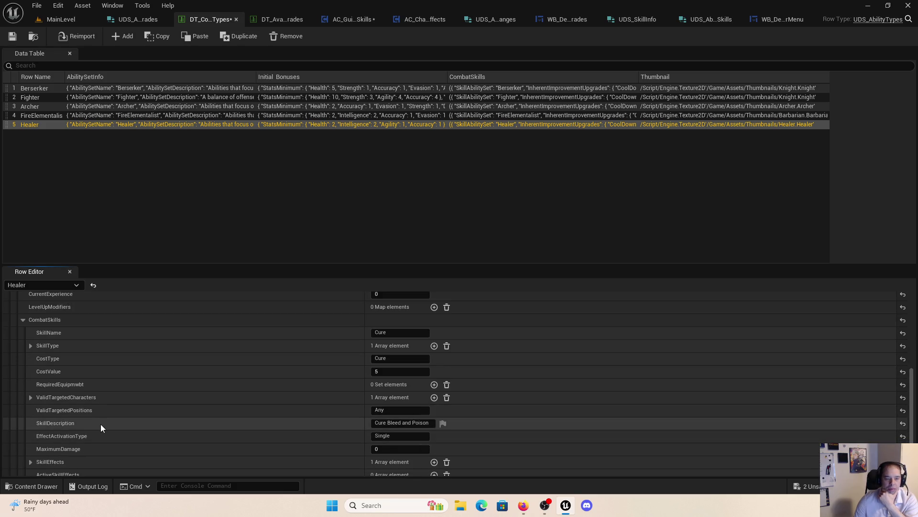
pyautogui.click(30, 346)
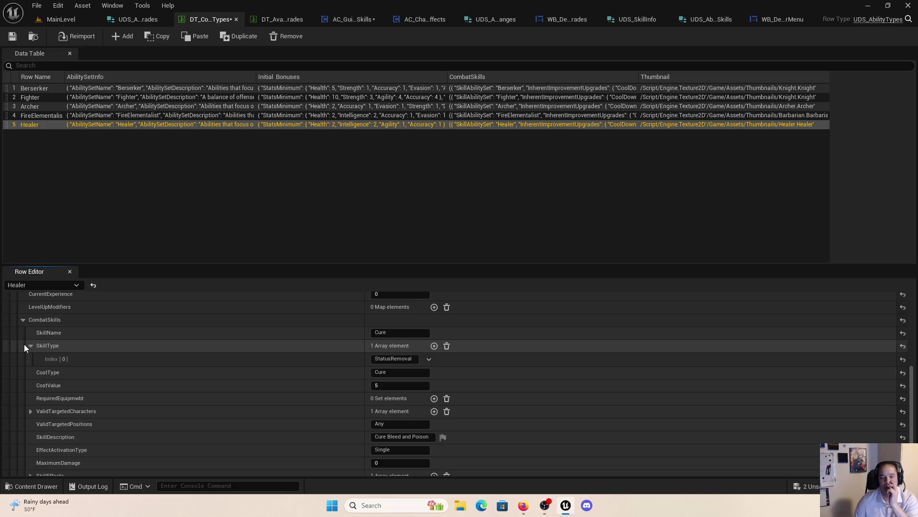
pyautogui.click(30, 345)
# Step: Expand the Cure skill's effects and confirm the first effect type is StatusRemoval
pyautogui.scroll(-2, 196, 421)
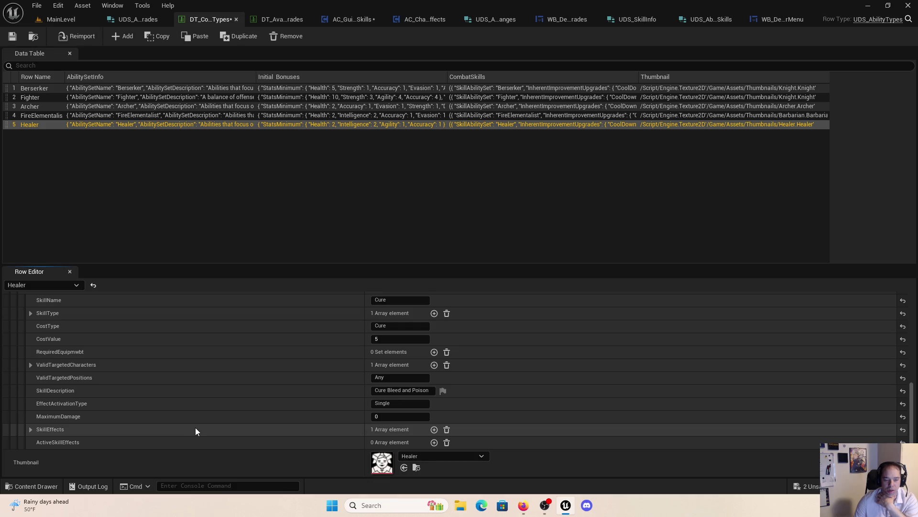
pyautogui.scroll(3, 191, 431)
pyautogui.scroll(2, 188, 442)
pyautogui.scroll(-4, 179, 442)
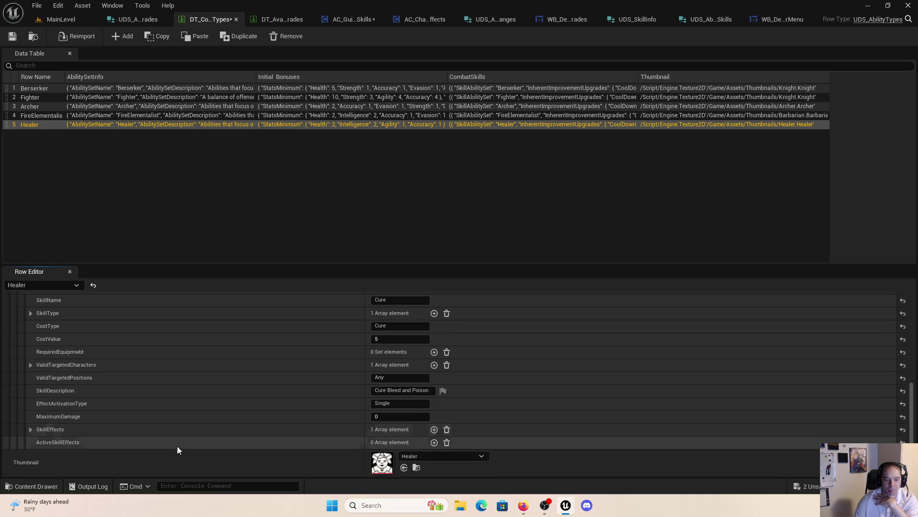
pyautogui.click(30, 430)
pyautogui.scroll(4, 78, 417)
pyautogui.scroll(-5, 79, 420)
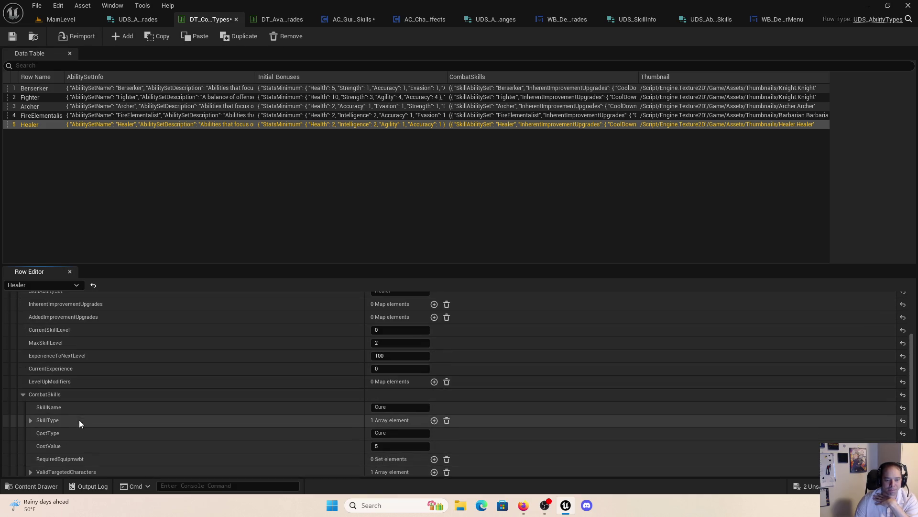
pyautogui.click(39, 428)
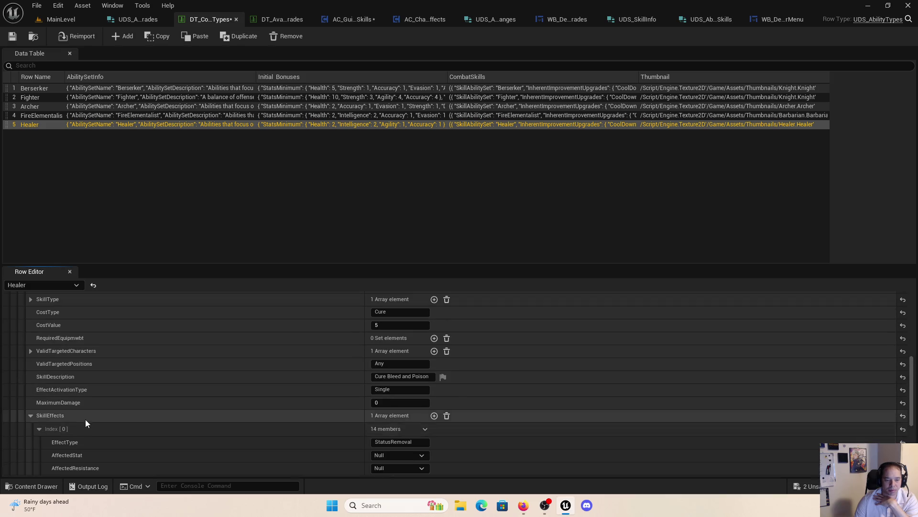
pyautogui.scroll(-2, 91, 421)
pyautogui.click(392, 396)
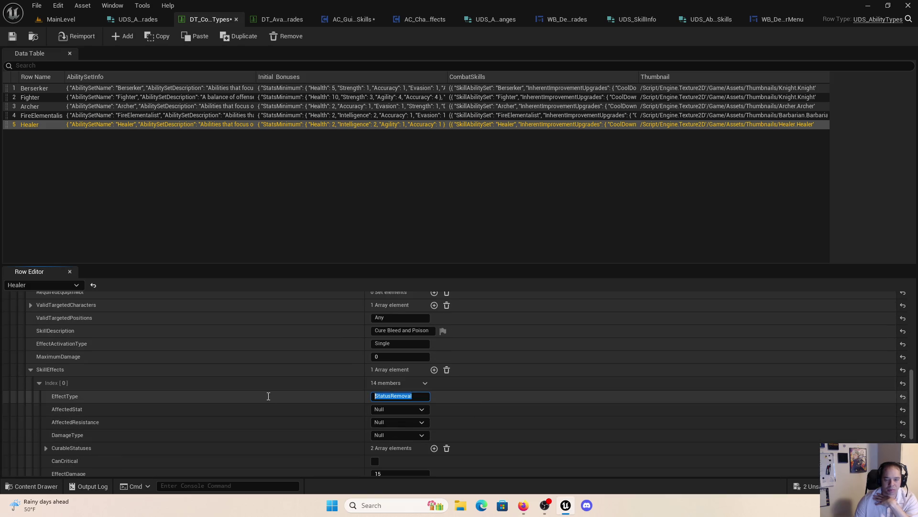
pyautogui.click(354, 19)
pyautogui.moveTo(524, 251); pyautogui.dragTo(458, 246)
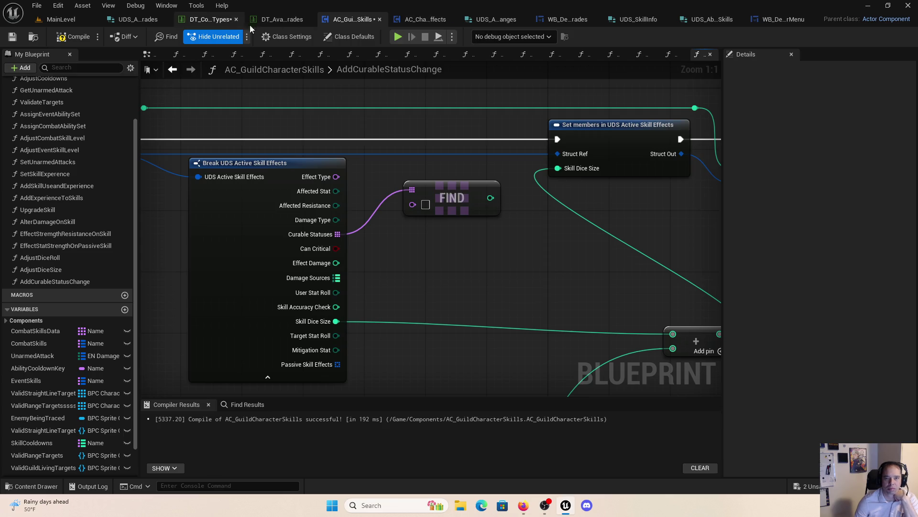
# Step: Back in the Healer row, expand CurableStatuses to see Bleed and Poison
pyautogui.click(210, 19)
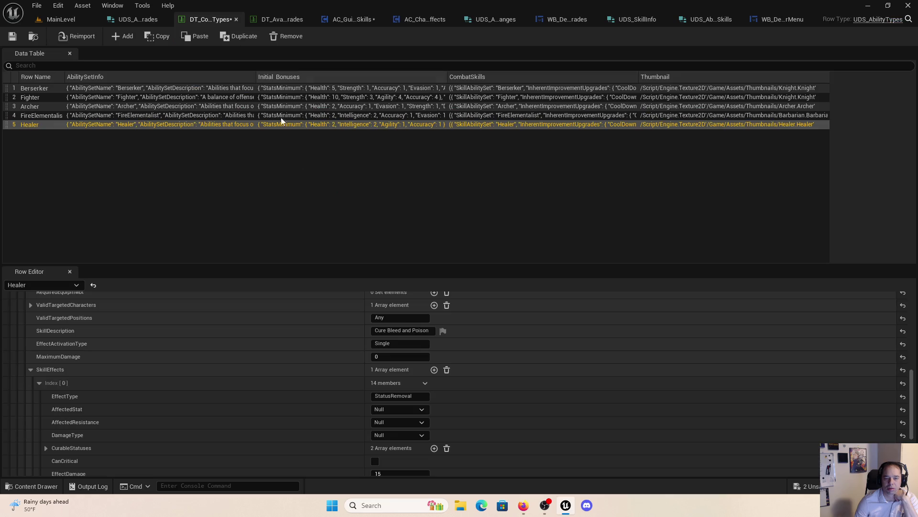
pyautogui.scroll(-1, 408, 314)
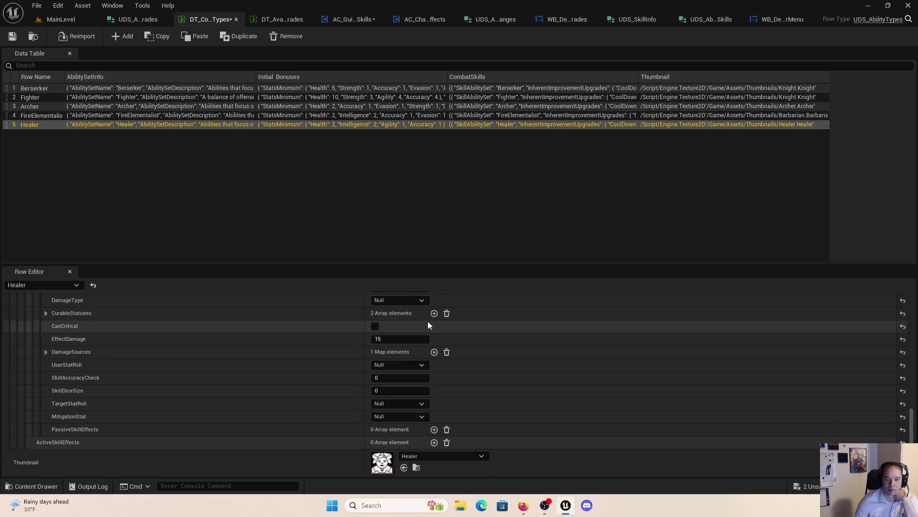
pyautogui.scroll(3, 427, 320)
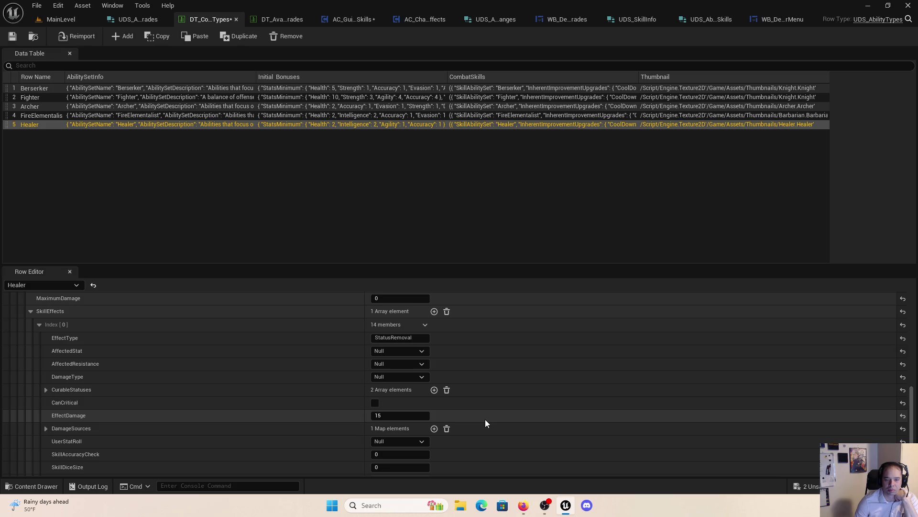
pyautogui.scroll(-4, 485, 419)
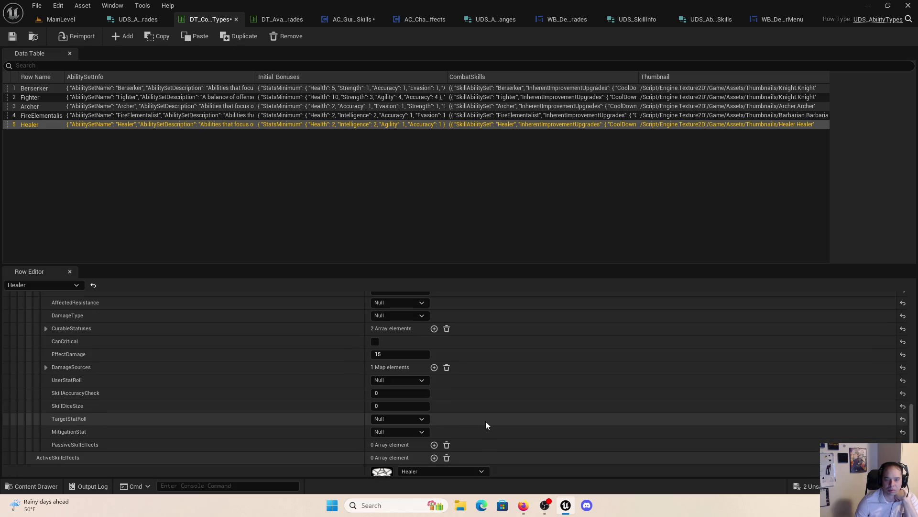
pyautogui.scroll(-1, 486, 422)
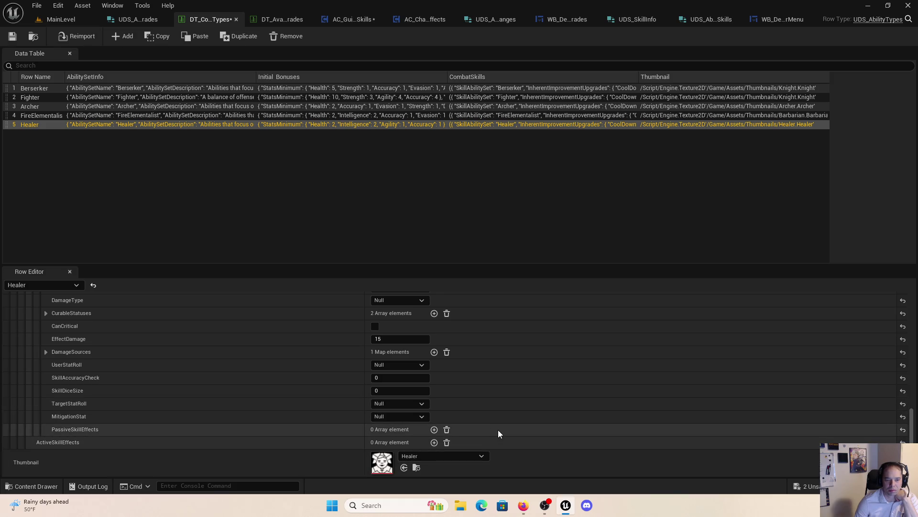
pyautogui.click(45, 352)
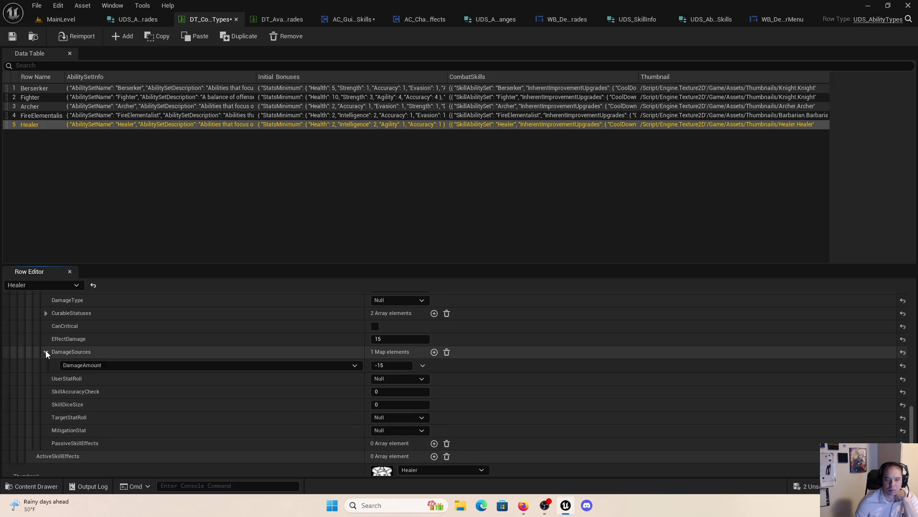
pyautogui.click(46, 352)
pyautogui.scroll(5, 305, 371)
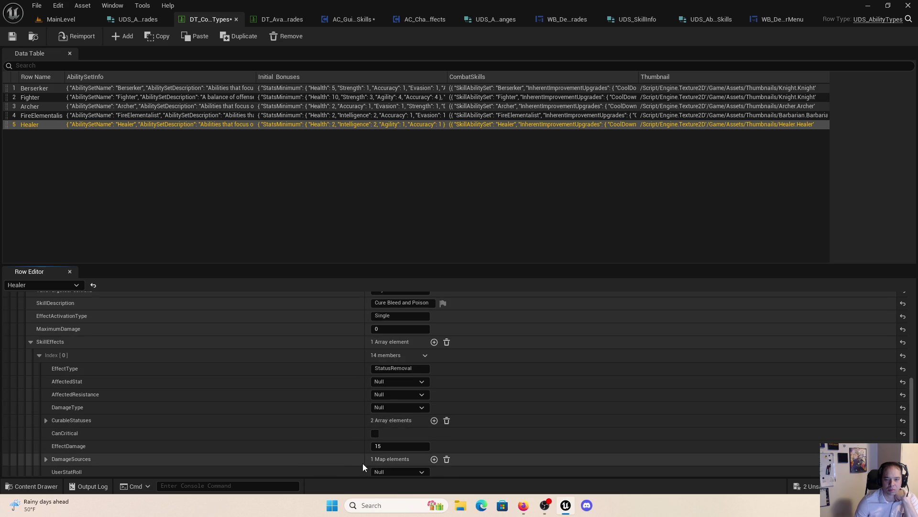
pyautogui.scroll(1, 358, 429)
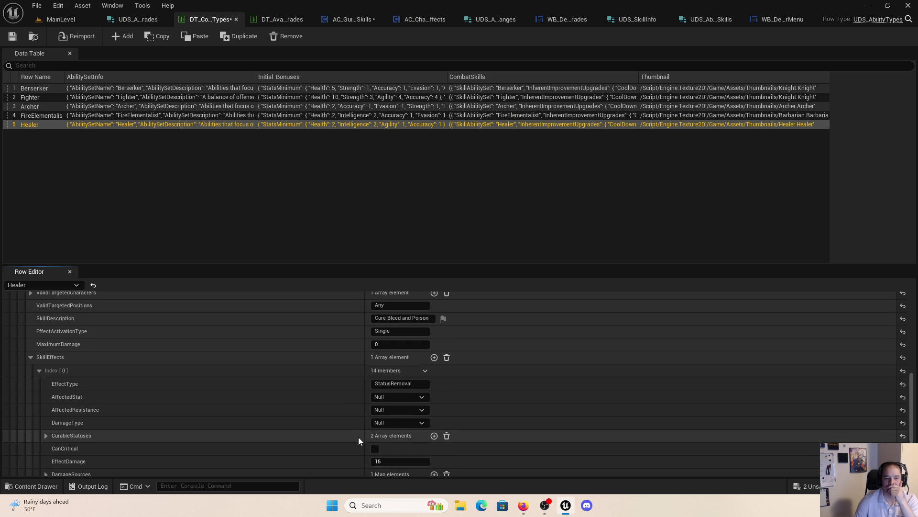
pyautogui.scroll(-1, 357, 437)
pyautogui.click(46, 420)
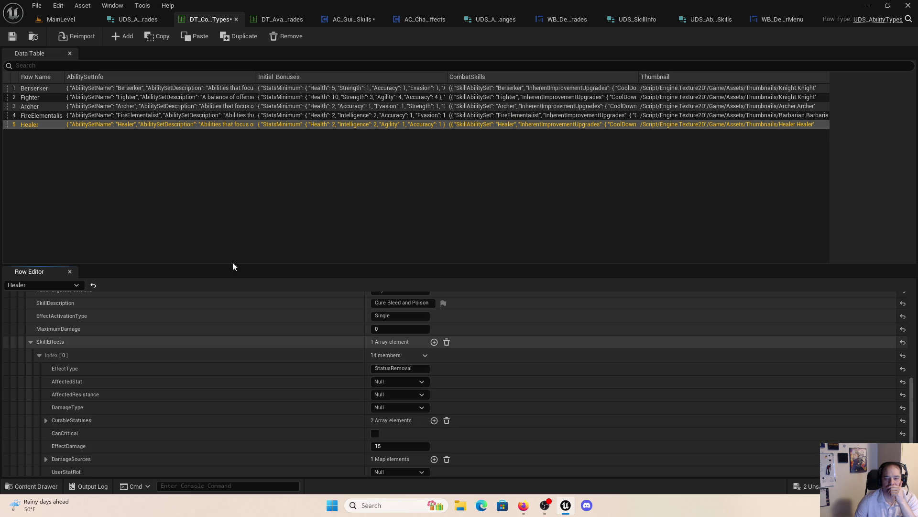
# Step: Return to the AddCurableStatusChange graph and shift the FIND node down
pyautogui.click(357, 20)
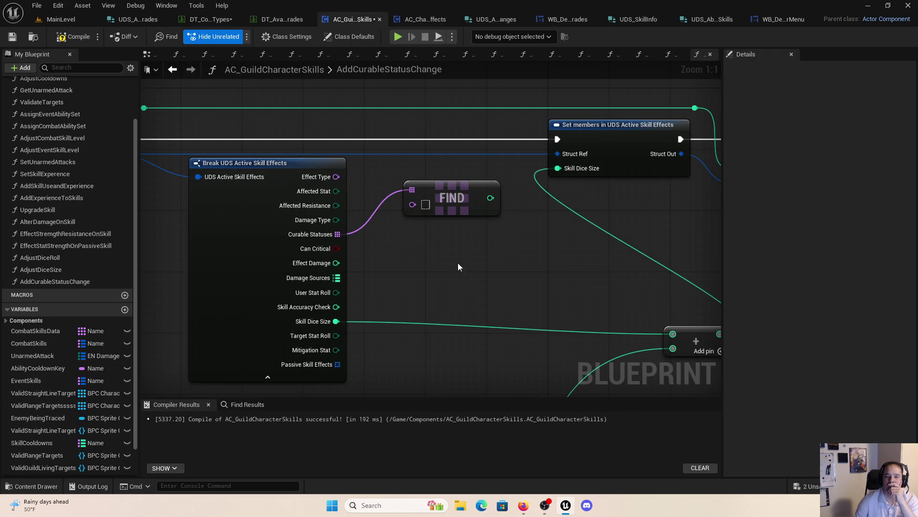
pyautogui.click(208, 22)
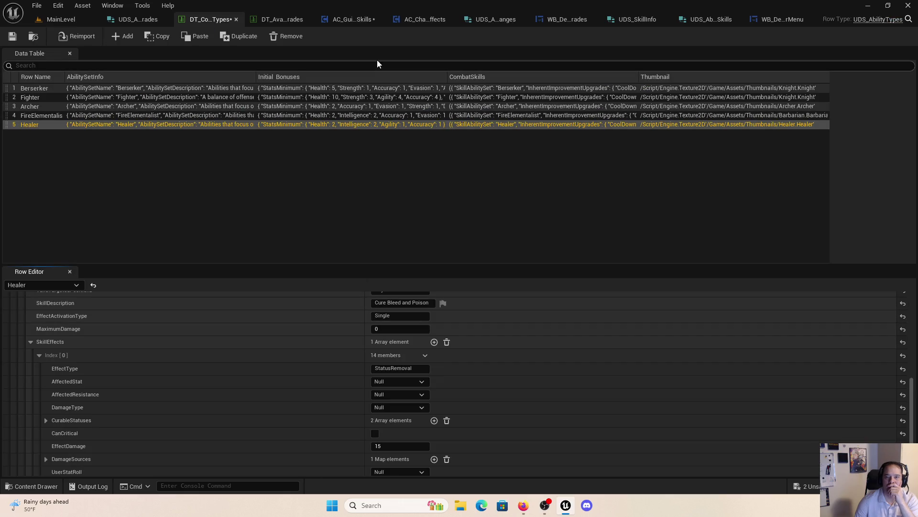
pyautogui.click(337, 21)
pyautogui.moveTo(336, 176); pyautogui.dragTo(374, 183)
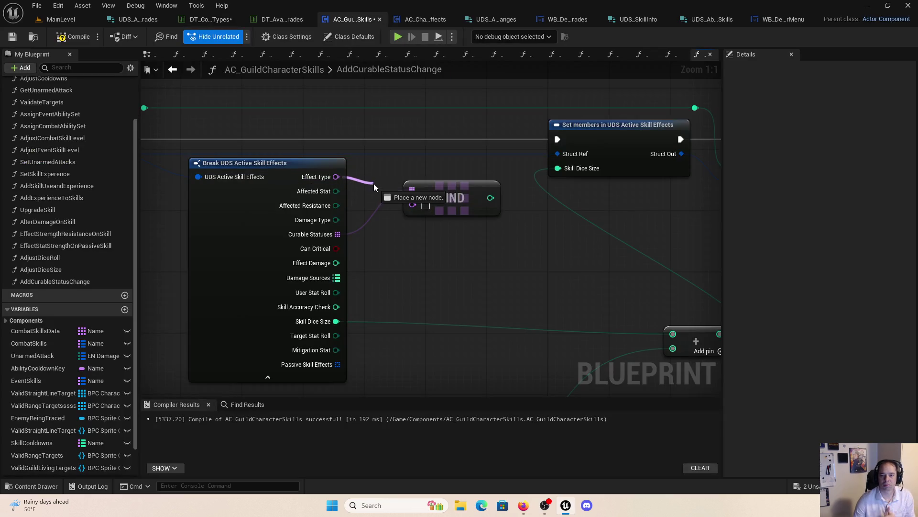
# Step: Add an == node comparing the skill effect's Effect Type against StatusRemoval
pyautogui.moveTo(443, 202); pyautogui.dragTo(458, 247)
pyautogui.moveTo(336, 177); pyautogui.dragTo(383, 184)
pyautogui.write('eq')
pyautogui.click(467, 302)
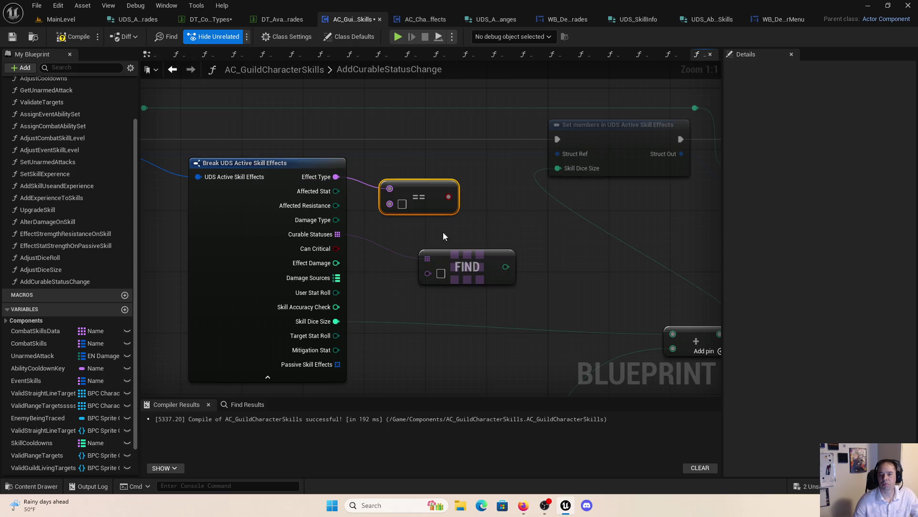
pyautogui.click(402, 204)
pyautogui.write('StatusRemoval')
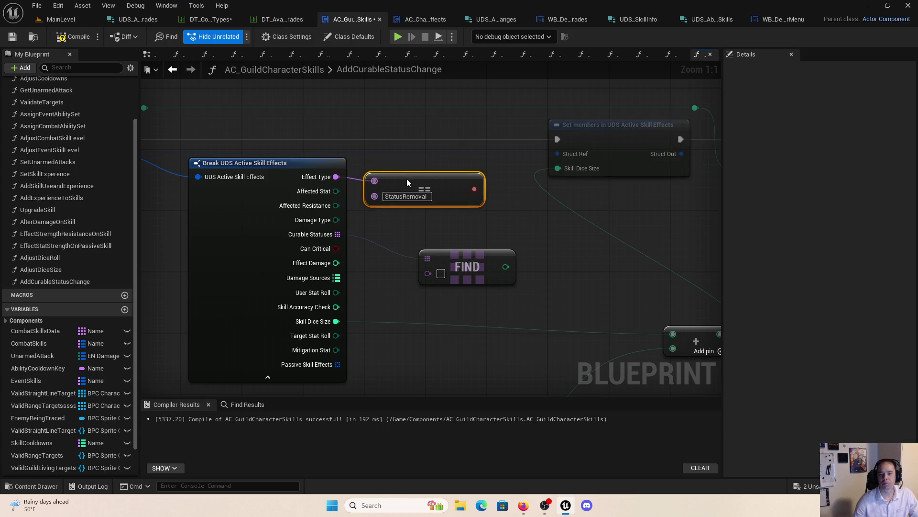
# Step: Rearrange the Input Skill Changes and bottom-row nodes to make room
pyautogui.moveTo(407, 179); pyautogui.dragTo(371, 129)
pyautogui.scroll(-3, 471, 216)
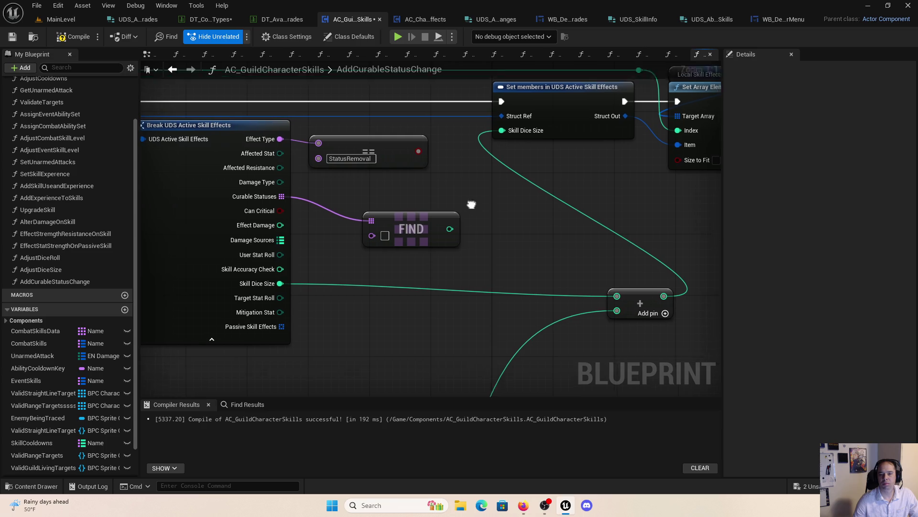
pyautogui.moveTo(307, 314); pyautogui.dragTo(292, 261)
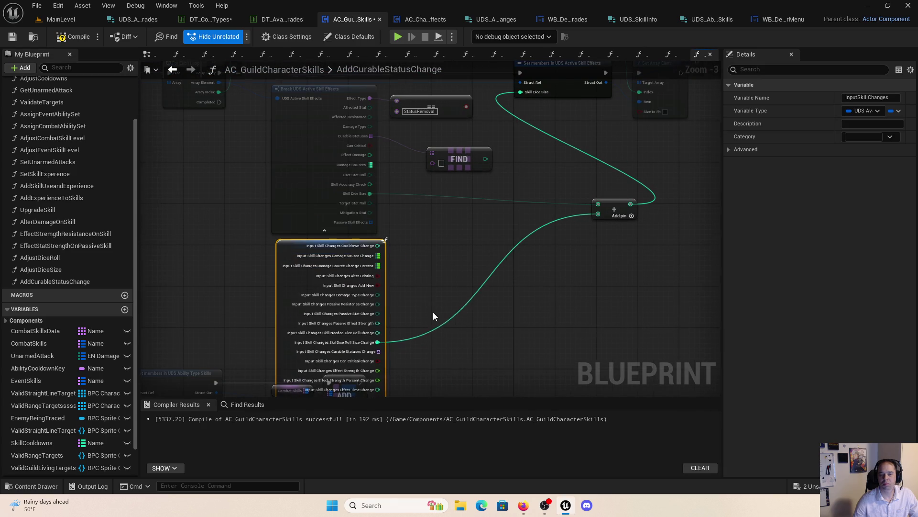
pyautogui.scroll(-4, 420, 293)
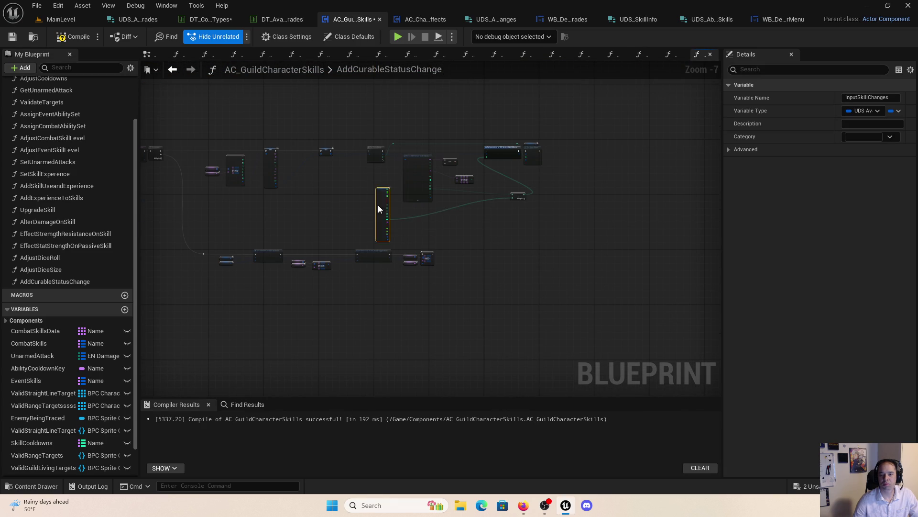
pyautogui.moveTo(451, 296); pyautogui.dragTo(188, 242)
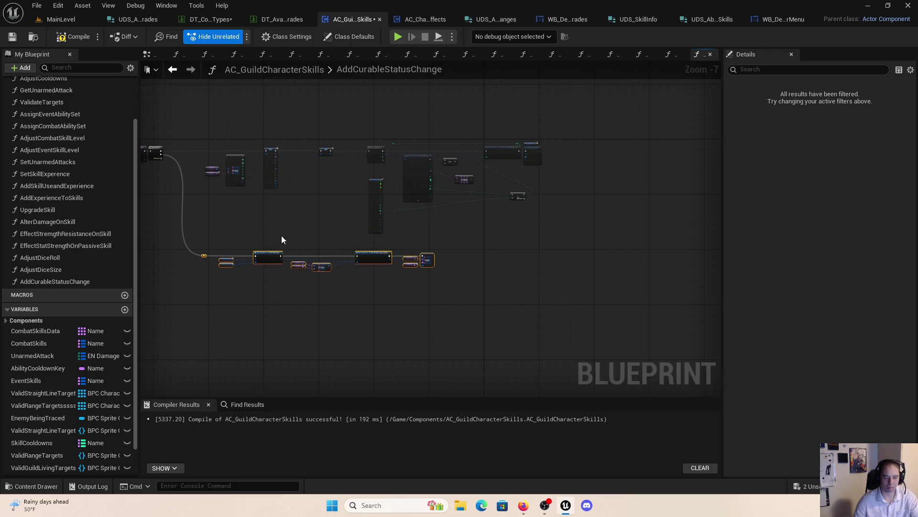
pyautogui.moveTo(374, 261); pyautogui.dragTo(378, 282)
pyautogui.click(405, 249)
pyautogui.scroll(2, 404, 250)
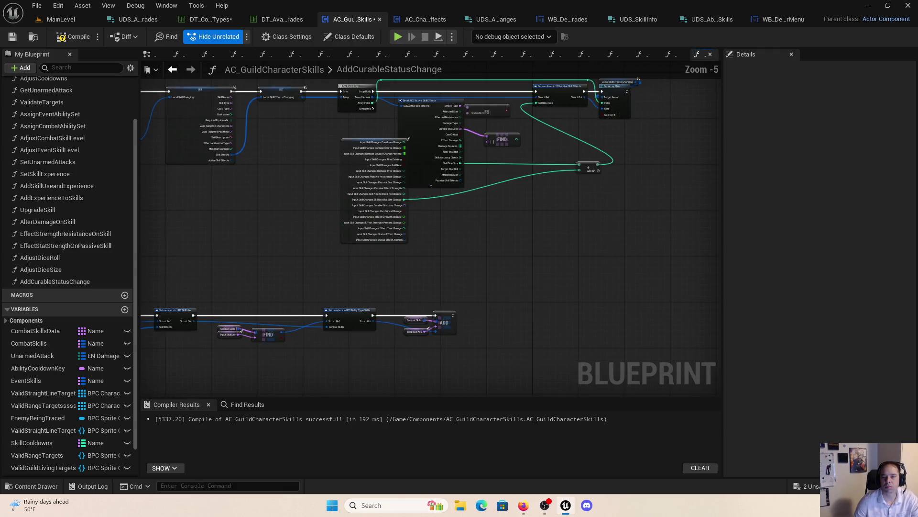
pyautogui.moveTo(280, 238); pyautogui.dragTo(338, 297)
pyautogui.scroll(4, 380, 318)
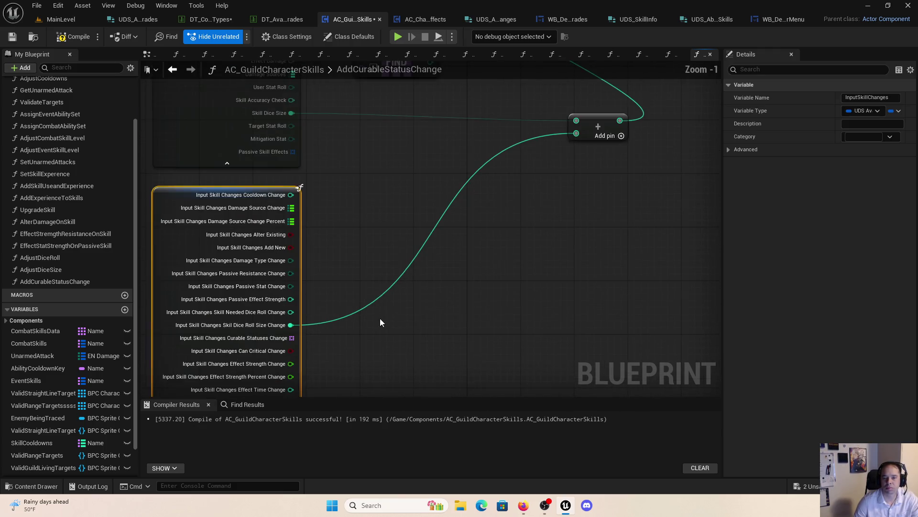
# Step: Move the FIND node up beside the Curable Statuses pin
pyautogui.moveTo(446, 357); pyautogui.dragTo(515, 397)
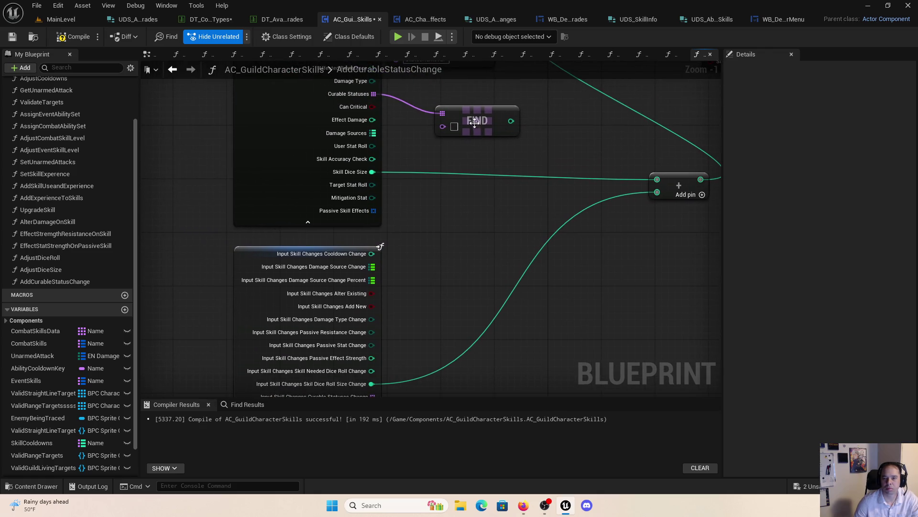
pyautogui.moveTo(474, 123); pyautogui.dragTo(468, 98)
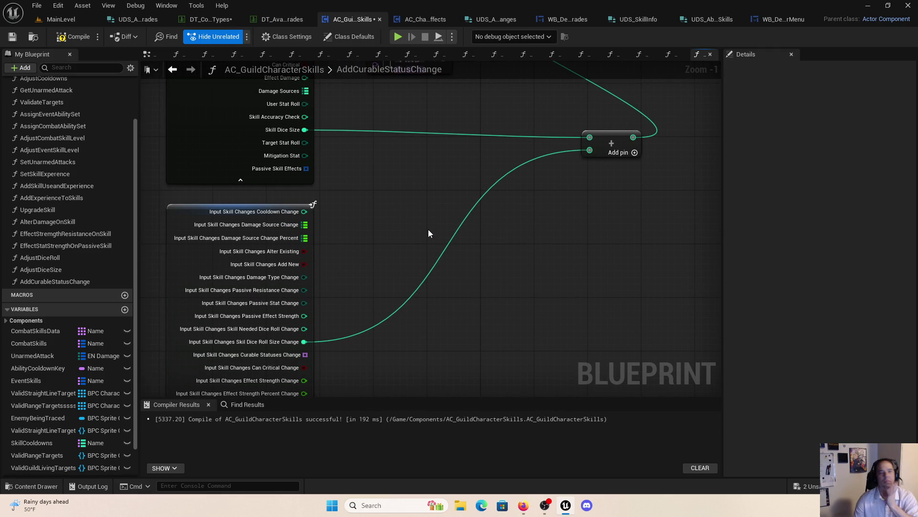
pyautogui.scroll(-2, 429, 228)
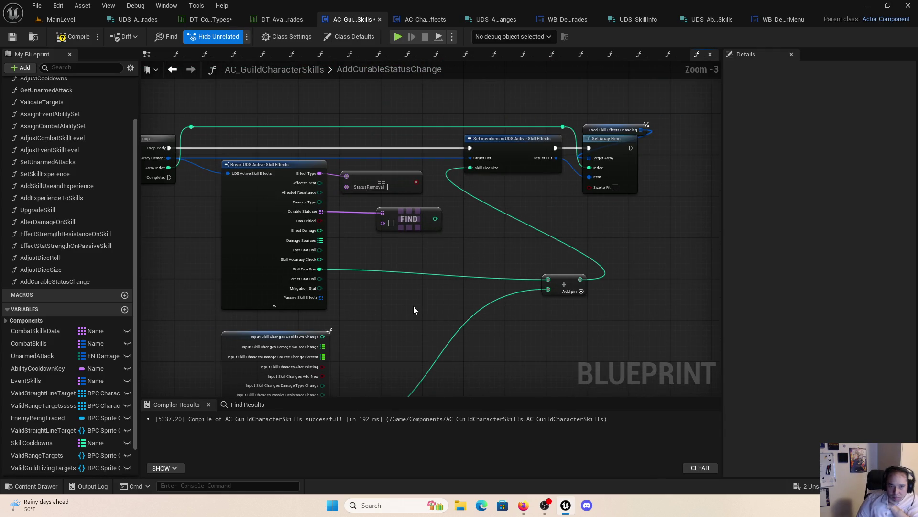
pyautogui.moveTo(414, 306)
pyautogui.mouseDown()
pyautogui.moveTo(582, 290)
pyautogui.moveTo(476, 265)
pyautogui.moveTo(427, 238)
pyautogui.moveTo(430, 291)
pyautogui.mouseUp()
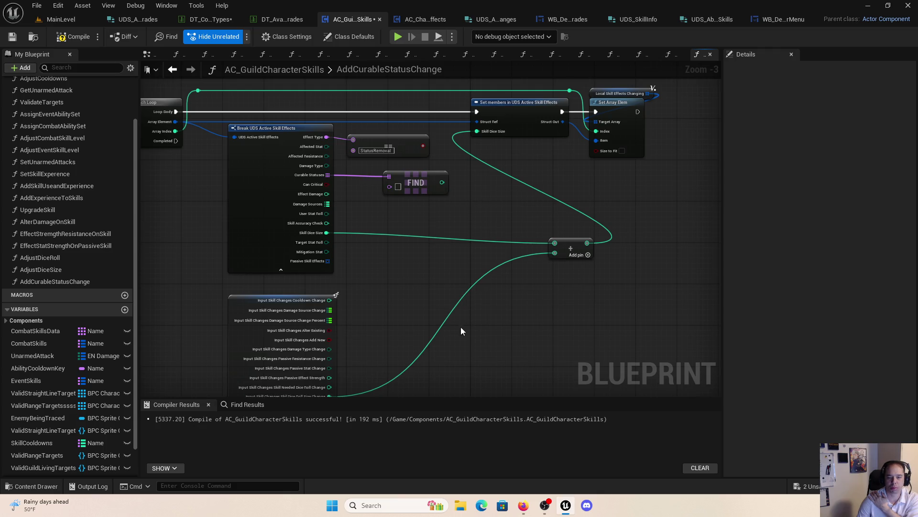
pyautogui.moveTo(453, 339); pyautogui.dragTo(405, 261)
pyautogui.moveTo(385, 336); pyautogui.dragTo(409, 338)
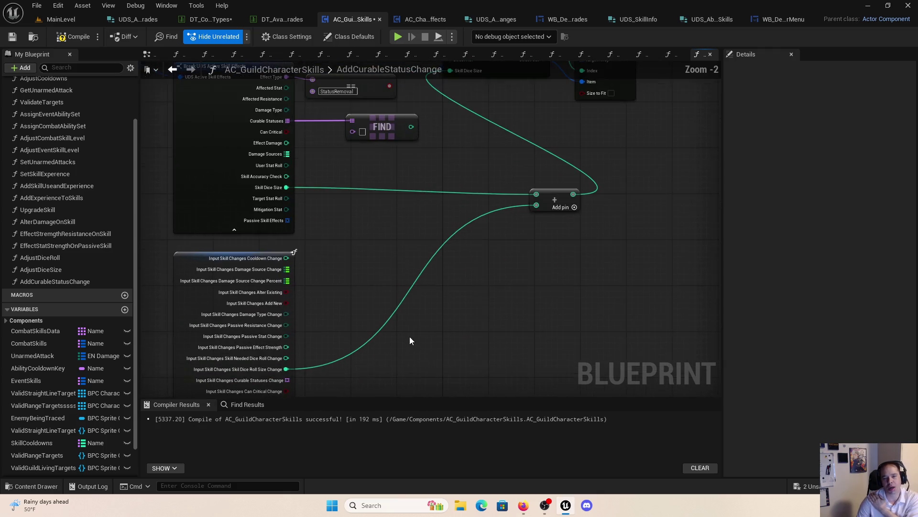
pyautogui.moveTo(376, 306); pyautogui.dragTo(408, 383)
pyautogui.moveTo(387, 352)
pyautogui.mouseDown()
pyautogui.moveTo(416, 322)
pyautogui.moveTo(415, 297)
pyautogui.moveTo(503, 311)
pyautogui.moveTo(390, 278)
pyautogui.moveTo(556, 297)
pyautogui.moveTo(495, 219)
pyautogui.moveTo(260, 117)
pyautogui.moveTo(286, 112)
pyautogui.mouseUp()
pyautogui.scroll(-1, 503, 311)
pyautogui.moveTo(320, 158); pyautogui.dragTo(429, 156)
pyautogui.click(314, 310)
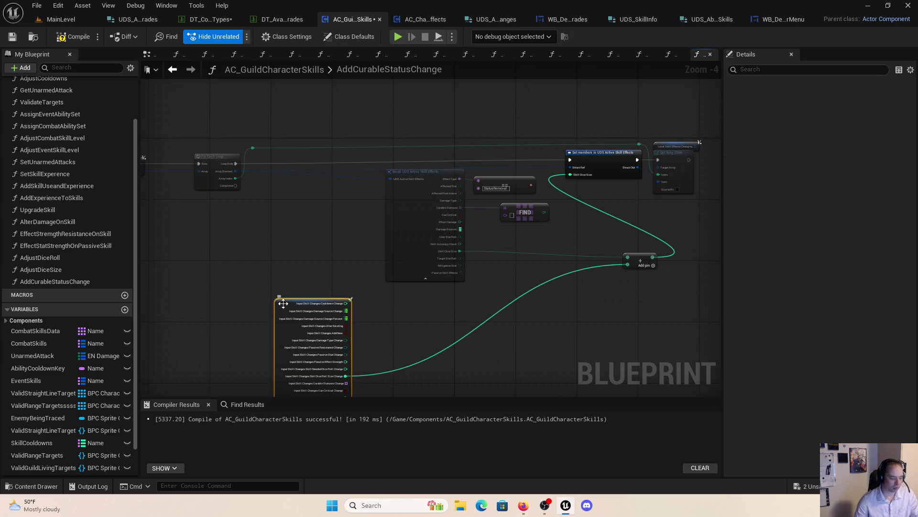
# Step: Add an inner For Each Loop over Curable Statuses Change, running from the outer Loop Body
pyautogui.scroll(3, 302, 277)
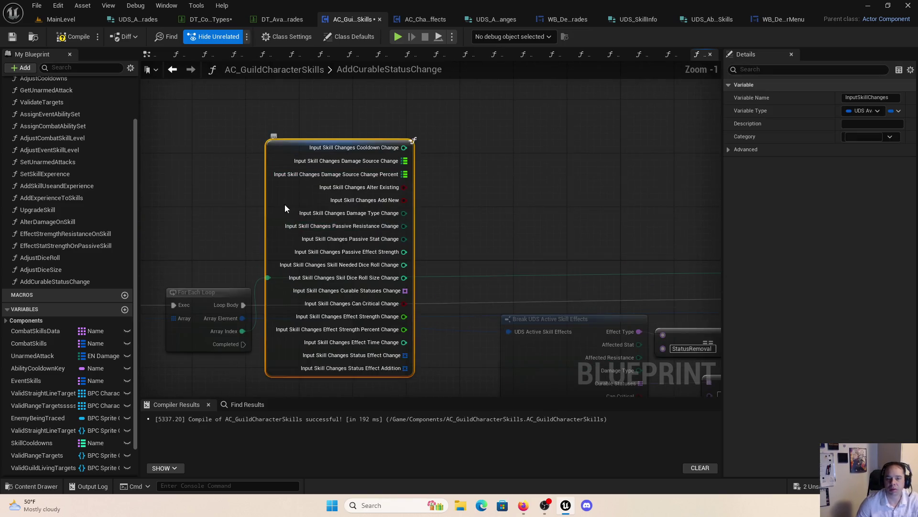
pyautogui.moveTo(285, 204); pyautogui.dragTo(224, 77)
pyautogui.moveTo(345, 163)
pyautogui.mouseDown()
pyautogui.moveTo(360, 156)
pyautogui.moveTo(372, 182)
pyautogui.mouseUp()
pyautogui.write('for ea')
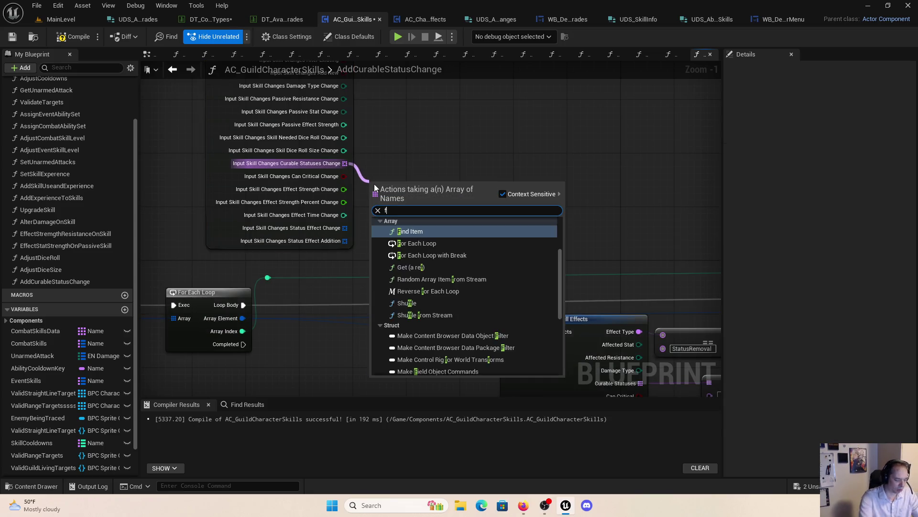
pyautogui.click(430, 240)
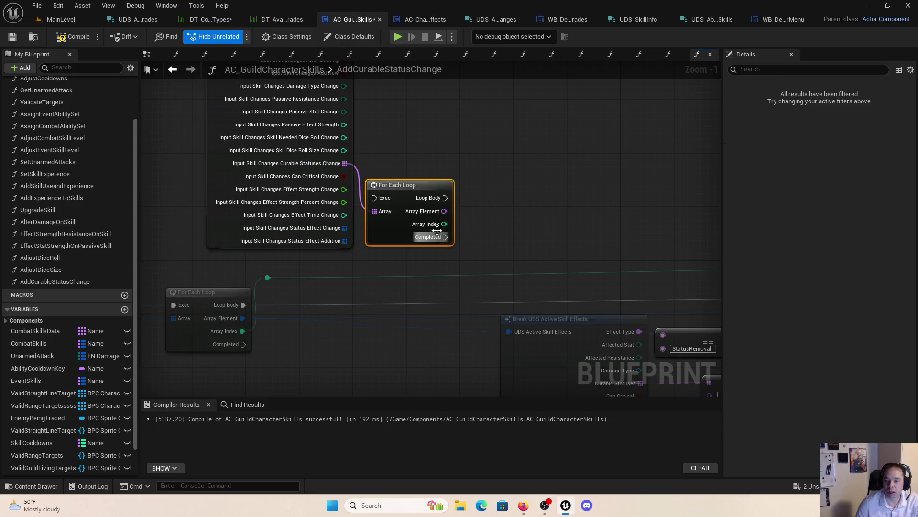
pyautogui.moveTo(375, 197)
pyautogui.mouseDown()
pyautogui.moveTo(230, 302)
pyautogui.moveTo(242, 306)
pyautogui.mouseUp()
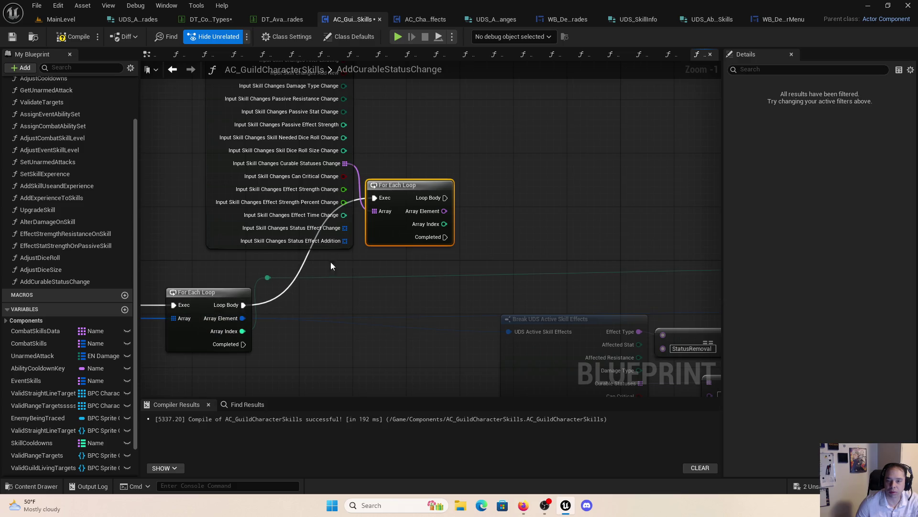
pyautogui.moveTo(403, 199); pyautogui.dragTo(350, 307)
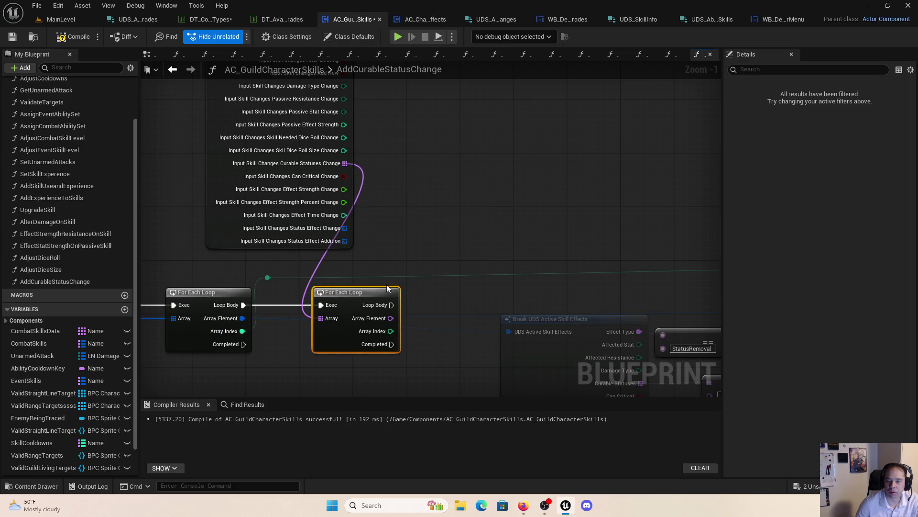
# Step: Feed the outer loop's Array Element into Break and reposition the FIND, comparison and inner loop nodes
pyautogui.moveTo(440, 278); pyautogui.dragTo(371, 179)
pyautogui.moveTo(440, 233)
pyautogui.mouseDown()
pyautogui.moveTo(360, 277)
pyautogui.moveTo(174, 219)
pyautogui.mouseUp()
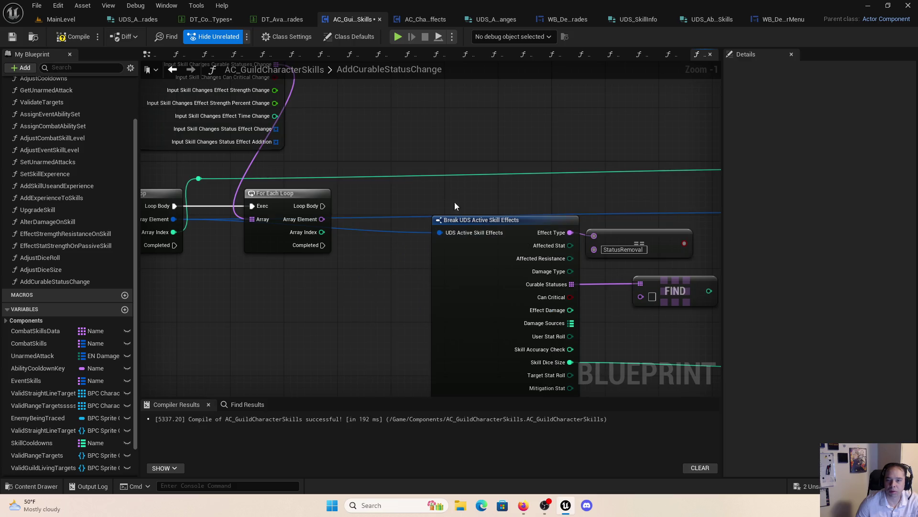
pyautogui.moveTo(457, 220)
pyautogui.mouseDown()
pyautogui.moveTo(366, 275)
pyautogui.moveTo(283, 282)
pyautogui.moveTo(272, 271)
pyautogui.moveTo(328, 242)
pyautogui.moveTo(416, 273)
pyautogui.moveTo(443, 254)
pyautogui.moveTo(206, 180)
pyautogui.moveTo(572, 280)
pyautogui.moveTo(516, 254)
pyautogui.moveTo(360, 271)
pyautogui.mouseUp()
pyautogui.moveTo(527, 200); pyautogui.dragTo(357, 243)
pyautogui.moveTo(356, 243)
pyautogui.mouseDown()
pyautogui.moveTo(534, 205)
pyautogui.moveTo(429, 207)
pyautogui.moveTo(535, 196)
pyautogui.mouseUp()
pyautogui.scroll(-1, 428, 207)
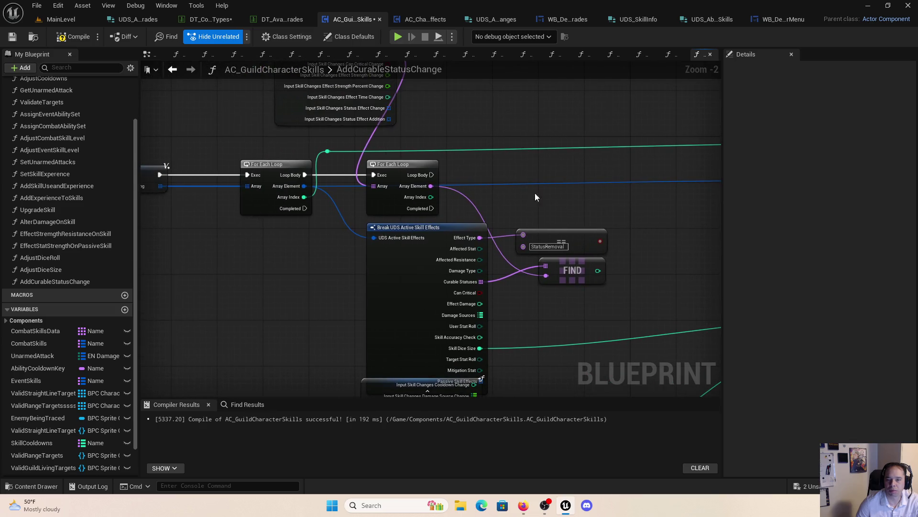
pyautogui.moveTo(398, 164); pyautogui.dragTo(454, 164)
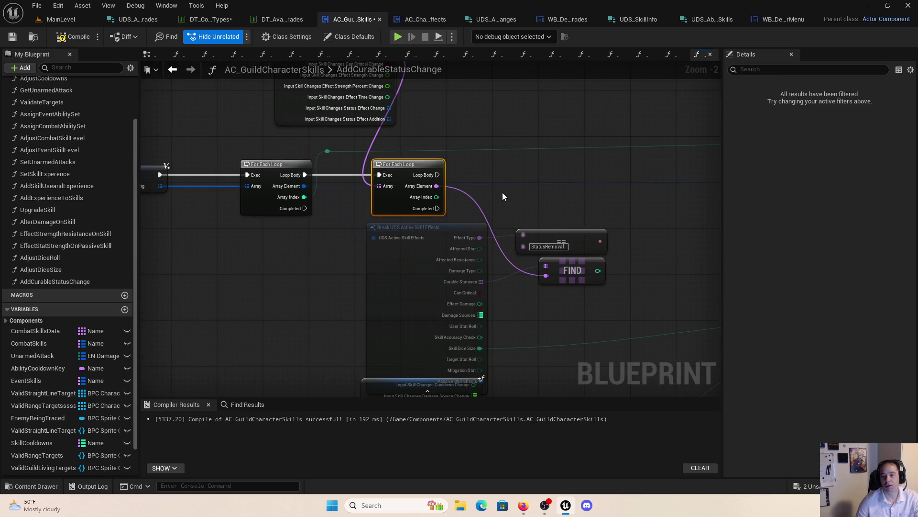
# Step: Add a Branch on the StatusRemoval comparison, from outer Loop Body, True into the inner loop
pyautogui.moveTo(513, 194)
pyautogui.mouseDown()
pyautogui.moveTo(635, 239)
pyautogui.moveTo(519, 231)
pyautogui.moveTo(472, 216)
pyautogui.mouseUp()
pyautogui.click(404, 155)
pyautogui.click(468, 192)
pyautogui.moveTo(305, 174)
pyautogui.mouseDown()
pyautogui.moveTo(341, 168)
pyautogui.moveTo(472, 206)
pyautogui.mouseUp()
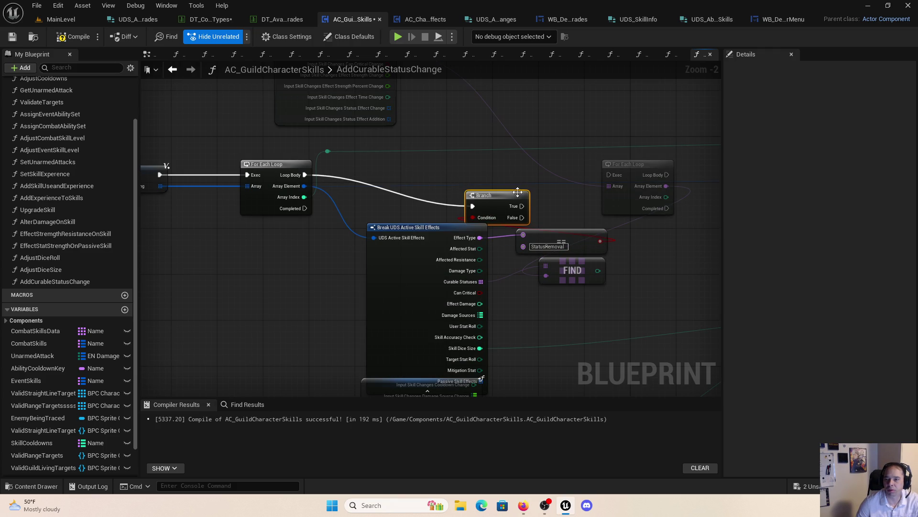
pyautogui.moveTo(528, 205)
pyautogui.mouseDown()
pyautogui.moveTo(609, 175)
pyautogui.moveTo(543, 185)
pyautogui.moveTo(566, 173)
pyautogui.moveTo(509, 211)
pyautogui.moveTo(602, 225)
pyautogui.mouseUp()
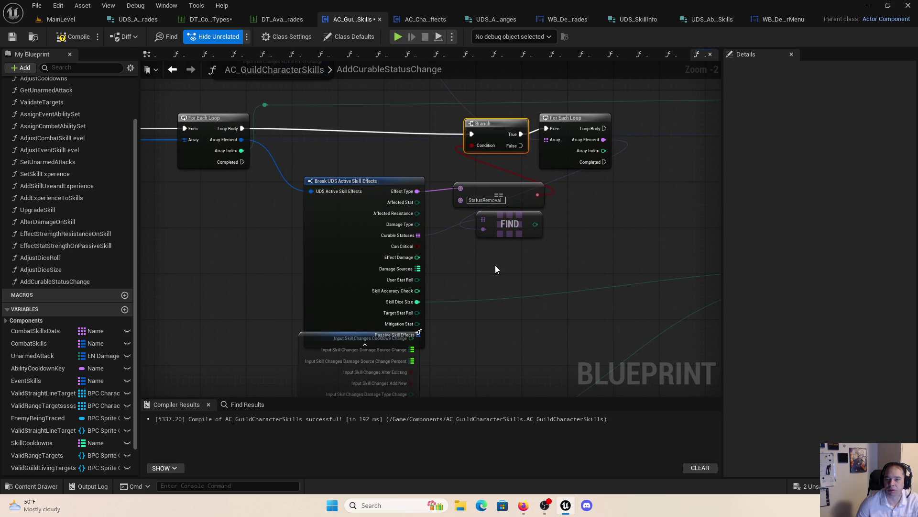
# Step: Reposition the loop, Set members, Set Array Elem, Branch and Break nodes
pyautogui.moveTo(495, 269); pyautogui.dragTo(267, 264)
pyautogui.scroll(-1, 268, 264)
pyautogui.moveTo(595, 205); pyautogui.dragTo(290, 114)
pyautogui.moveTo(213, 85)
pyautogui.mouseDown()
pyautogui.moveTo(563, 166)
pyautogui.moveTo(596, 181)
pyautogui.mouseUp()
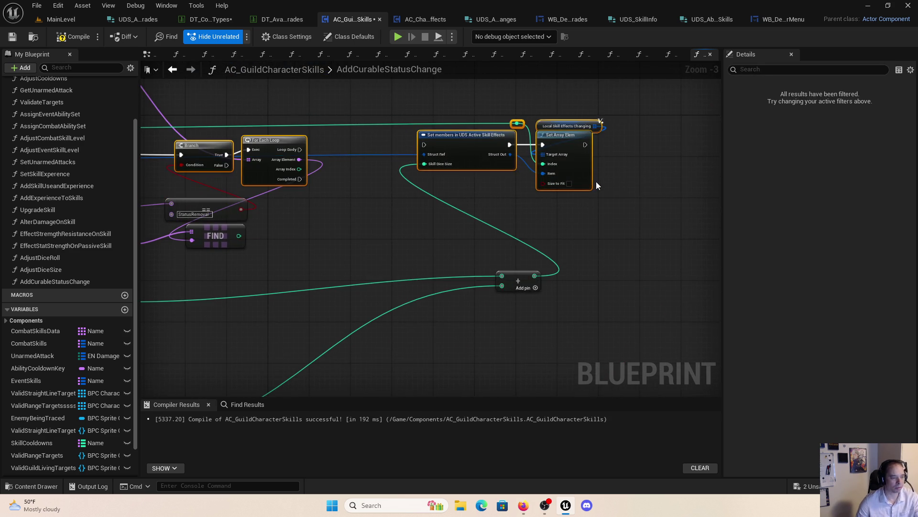
pyautogui.click(596, 182)
pyautogui.moveTo(262, 214); pyautogui.dragTo(621, 197)
pyautogui.scroll(1, 621, 197)
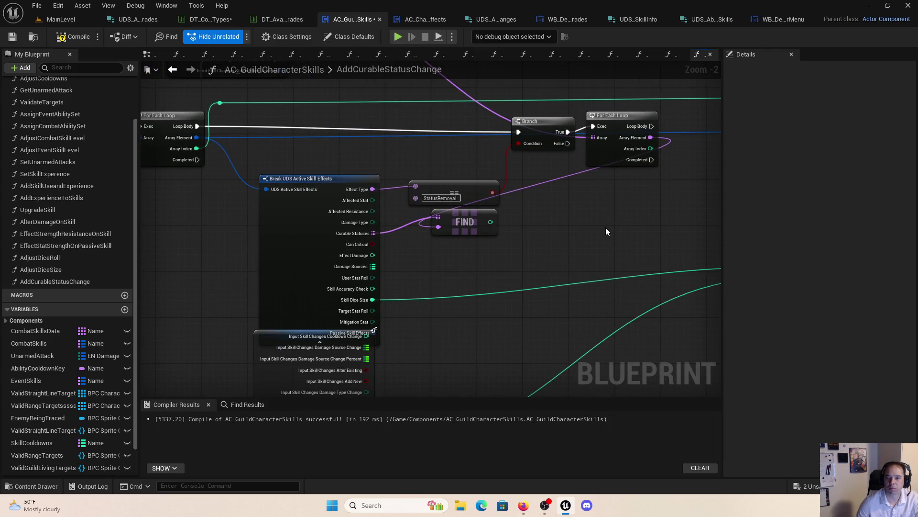
pyautogui.moveTo(294, 223)
pyautogui.mouseDown()
pyautogui.moveTo(536, 325)
pyautogui.moveTo(208, 222)
pyautogui.moveTo(246, 220)
pyautogui.mouseUp()
# Step: Place the FIND node beside the inner For Each Loop
pyautogui.click(571, 239)
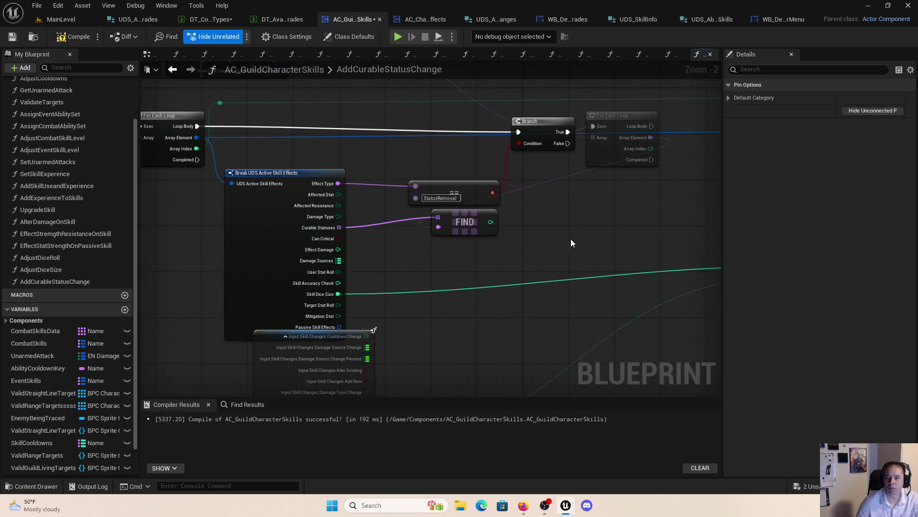
pyautogui.moveTo(570, 239); pyautogui.dragTo(464, 254)
pyautogui.scroll(1, 463, 254)
pyautogui.scroll(-2, 462, 262)
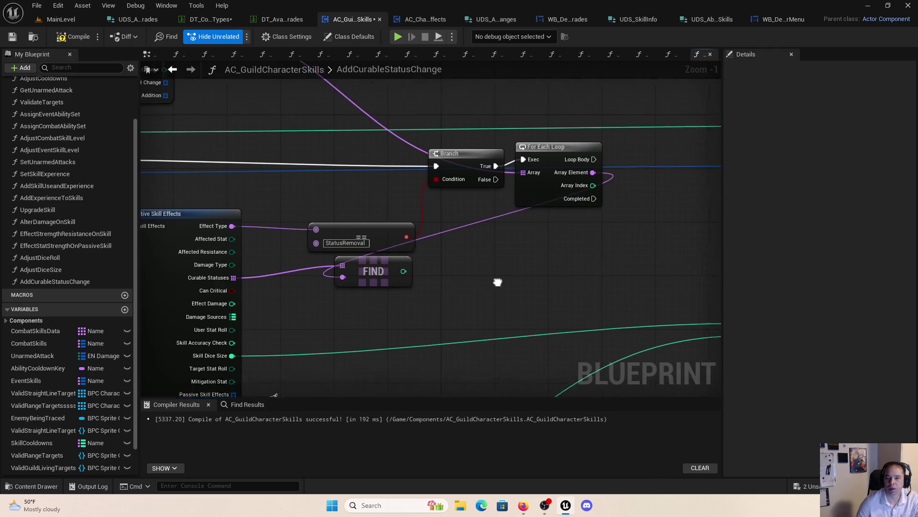
pyautogui.click(353, 245)
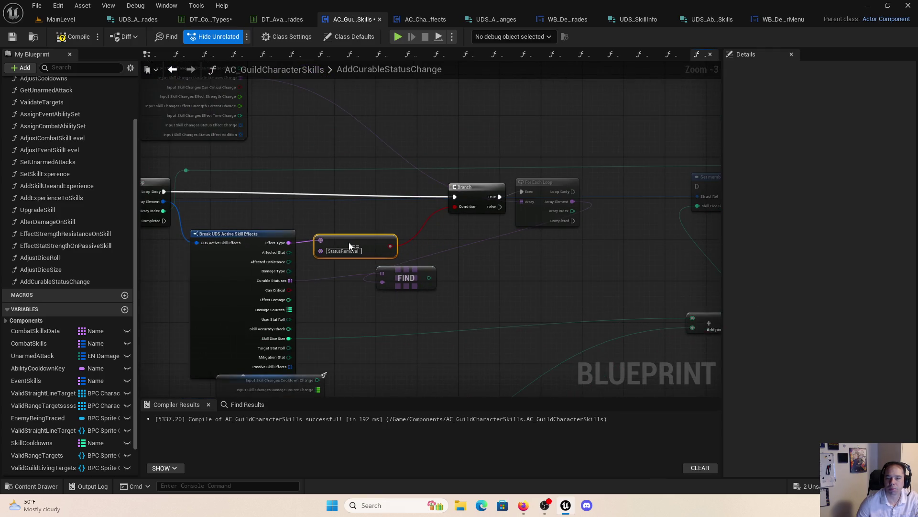
pyautogui.moveTo(349, 246); pyautogui.dragTo(208, 198)
pyautogui.moveTo(269, 232)
pyautogui.mouseDown()
pyautogui.moveTo(524, 219)
pyautogui.moveTo(487, 205)
pyautogui.moveTo(496, 238)
pyautogui.mouseUp()
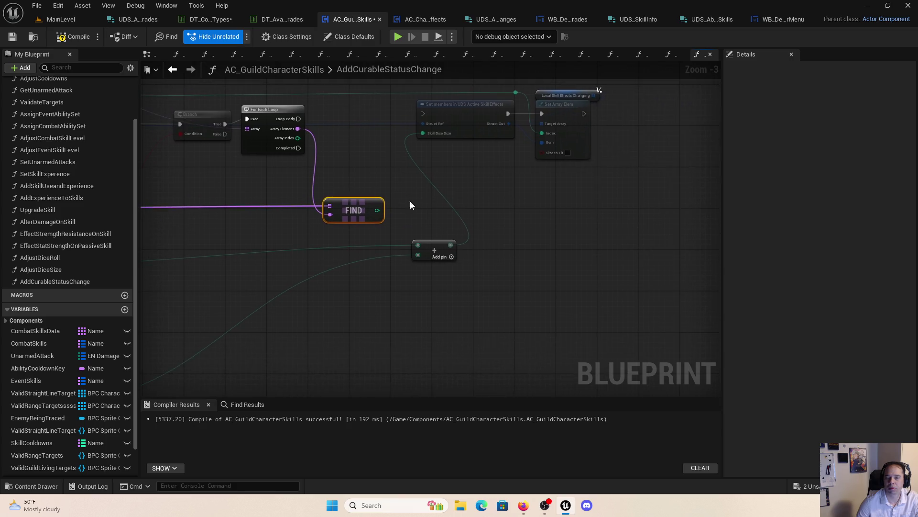
# Step: Delete the leftover Add pin node and the extra Input Skill Changes node
pyautogui.moveTo(411, 205)
pyautogui.mouseDown()
pyautogui.moveTo(539, 187)
pyautogui.moveTo(701, 234)
pyautogui.moveTo(625, 263)
pyautogui.mouseUp()
pyautogui.click(585, 226)
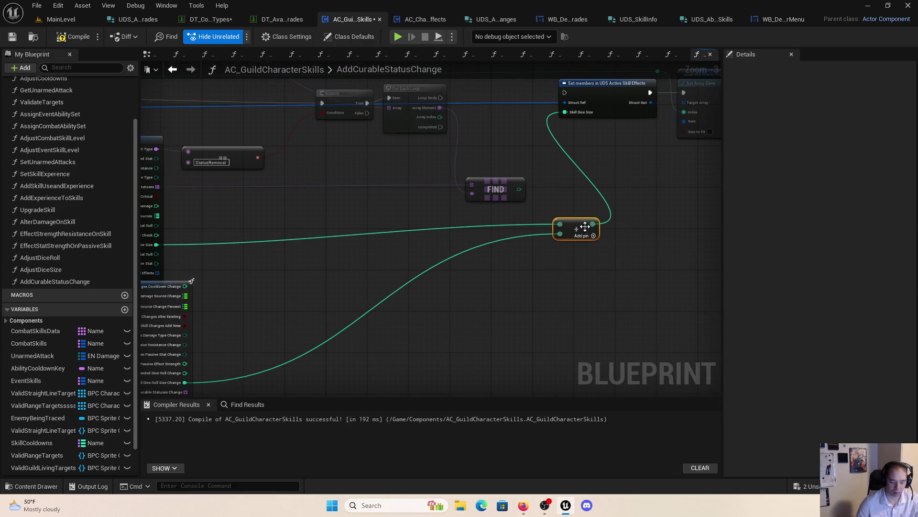
pyautogui.press('Delete')
pyautogui.moveTo(556, 232); pyautogui.dragTo(305, 332)
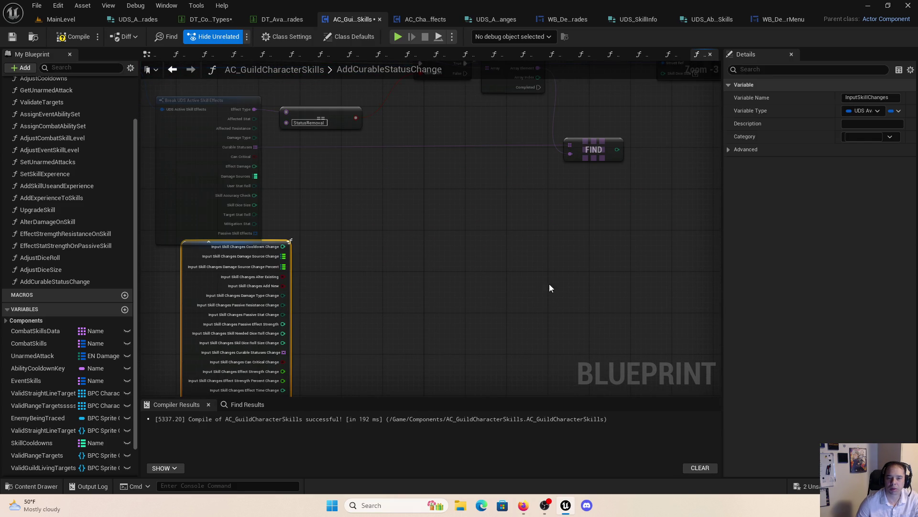
pyautogui.press('Delete')
# Step: Stop exposing Skill Dice Size on the Set members node
pyautogui.moveTo(549, 287); pyautogui.dragTo(375, 364)
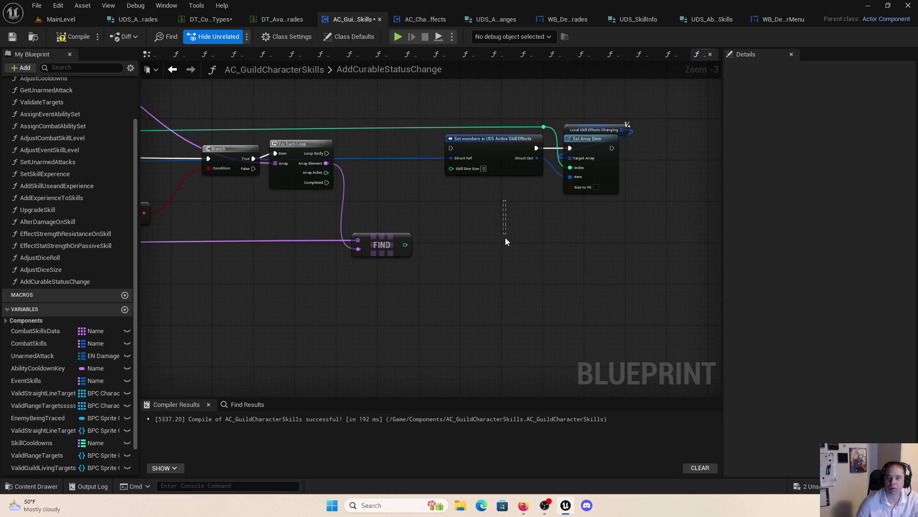
pyautogui.click(500, 154)
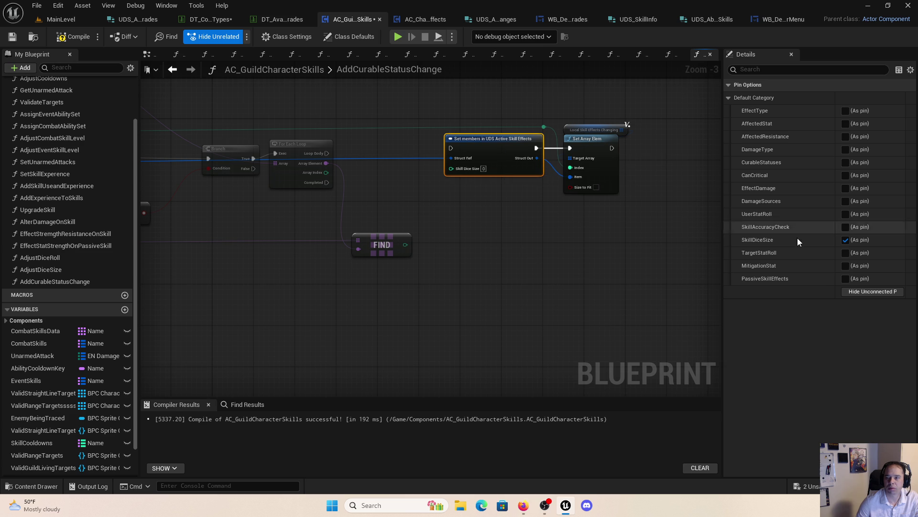
pyautogui.click(845, 240)
pyautogui.moveTo(432, 228)
pyautogui.mouseDown()
pyautogui.moveTo(589, 267)
pyautogui.moveTo(531, 208)
pyautogui.moveTo(755, 225)
pyautogui.moveTo(453, 236)
pyautogui.moveTo(600, 254)
pyautogui.moveTo(657, 331)
pyautogui.mouseUp()
# Step: Move the function input node toward the centre and shift the Branch node left
pyautogui.click(589, 267)
pyautogui.moveTo(170, 195)
pyautogui.mouseDown()
pyautogui.moveTo(446, 174)
pyautogui.moveTo(400, 201)
pyautogui.moveTo(404, 209)
pyautogui.mouseUp()
pyautogui.click(539, 205)
pyautogui.moveTo(538, 209); pyautogui.dragTo(526, 102)
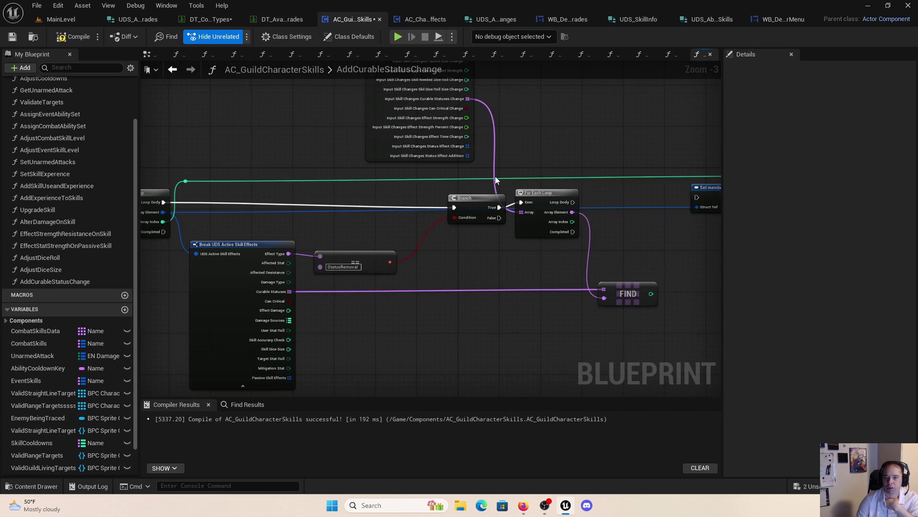
pyautogui.moveTo(482, 199)
pyautogui.mouseDown()
pyautogui.moveTo(426, 194)
pyautogui.moveTo(437, 191)
pyautogui.mouseUp()
pyautogui.click(487, 266)
pyautogui.moveTo(487, 265)
pyautogui.mouseDown()
pyautogui.moveTo(541, 248)
pyautogui.moveTo(417, 263)
pyautogui.mouseUp()
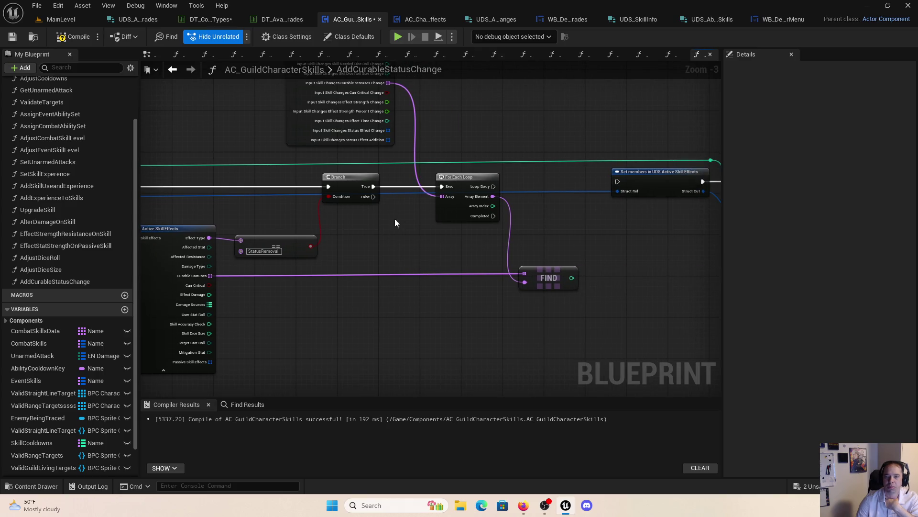
# Step: Line up the FIND node under the For Each Loop and drag a wire from its result
pyautogui.moveTo(354, 109); pyautogui.dragTo(379, 142)
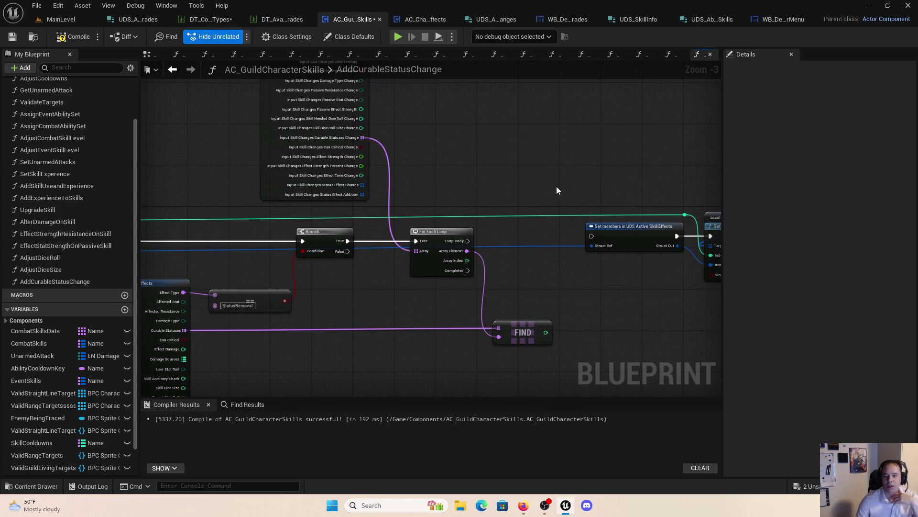
pyautogui.scroll(2, 510, 214)
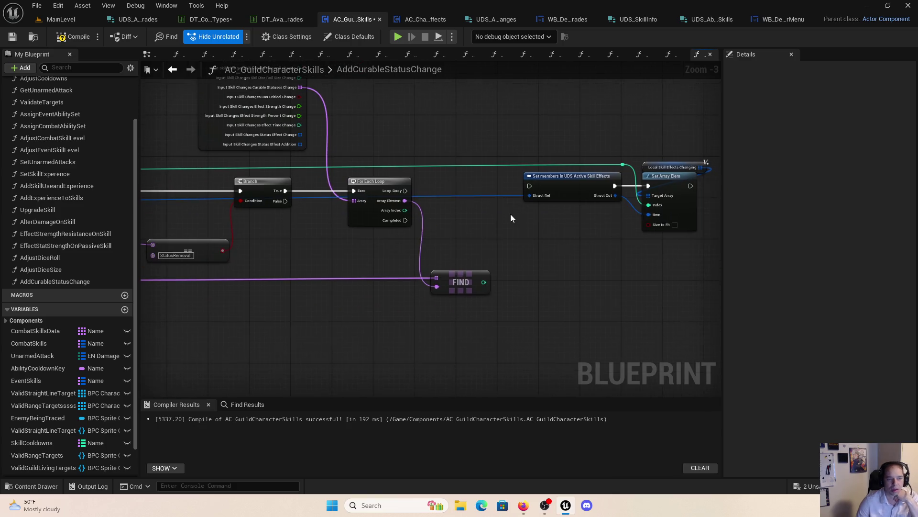
pyautogui.moveTo(475, 275)
pyautogui.mouseDown()
pyautogui.moveTo(607, 297)
pyautogui.moveTo(441, 249)
pyautogui.mouseUp()
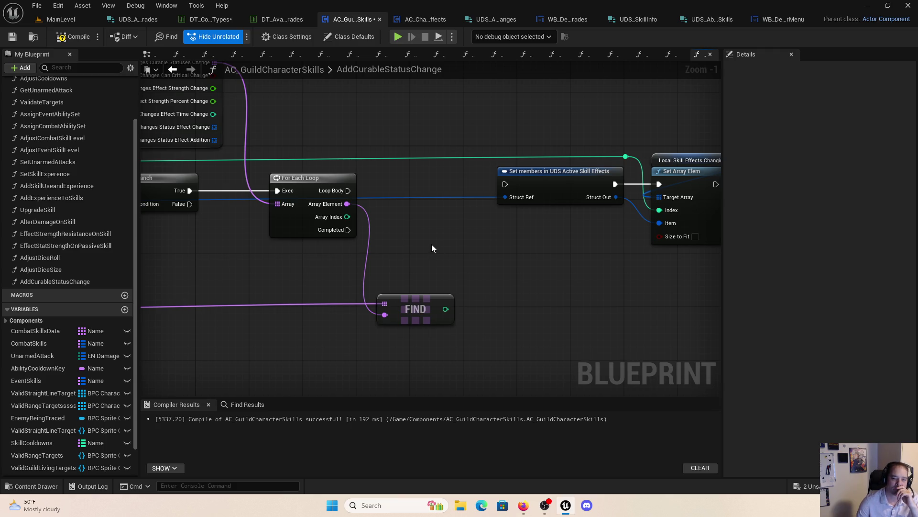
pyautogui.scroll(1, 431, 248)
pyautogui.moveTo(432, 247); pyautogui.dragTo(394, 239)
pyautogui.moveTo(377, 302); pyautogui.dragTo(392, 308)
pyautogui.click(454, 278)
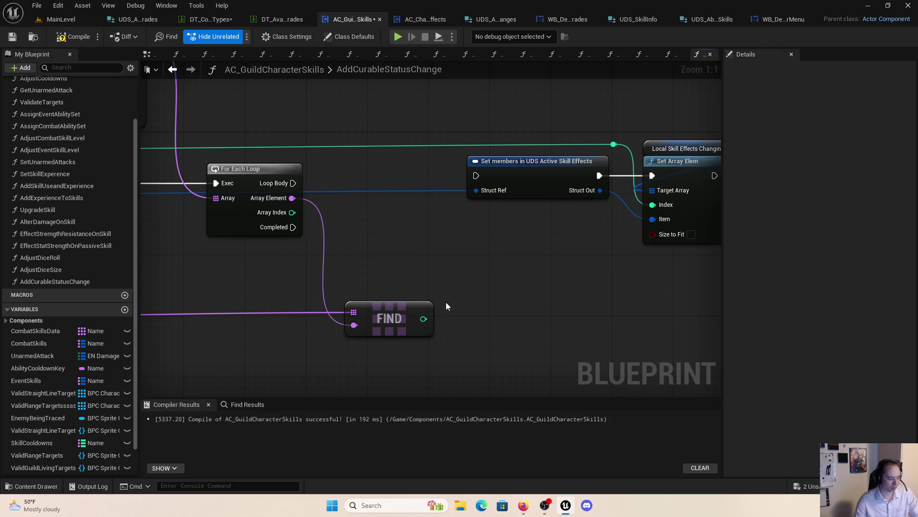
pyautogui.moveTo(423, 319); pyautogui.dragTo(459, 313)
# Step: Add a Greater (>) node from FIND's result, then delete it
pyautogui.write('great')
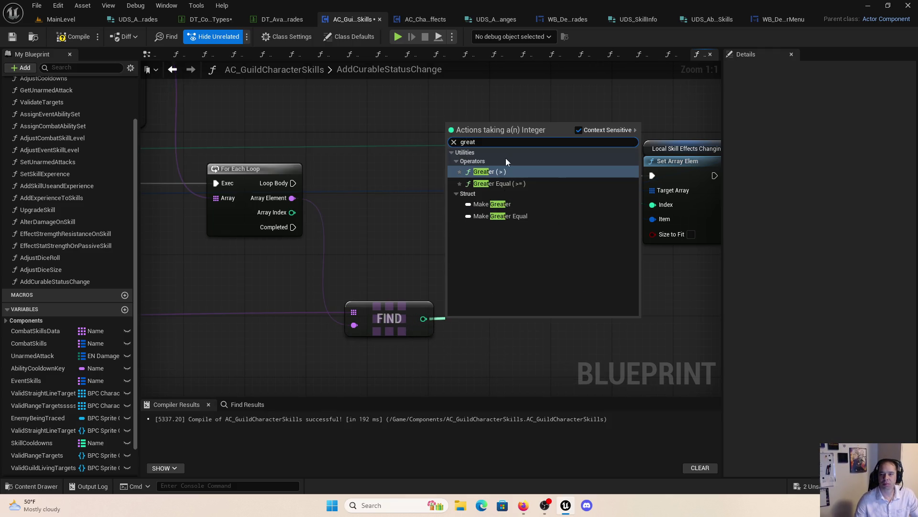
pyautogui.click(521, 170)
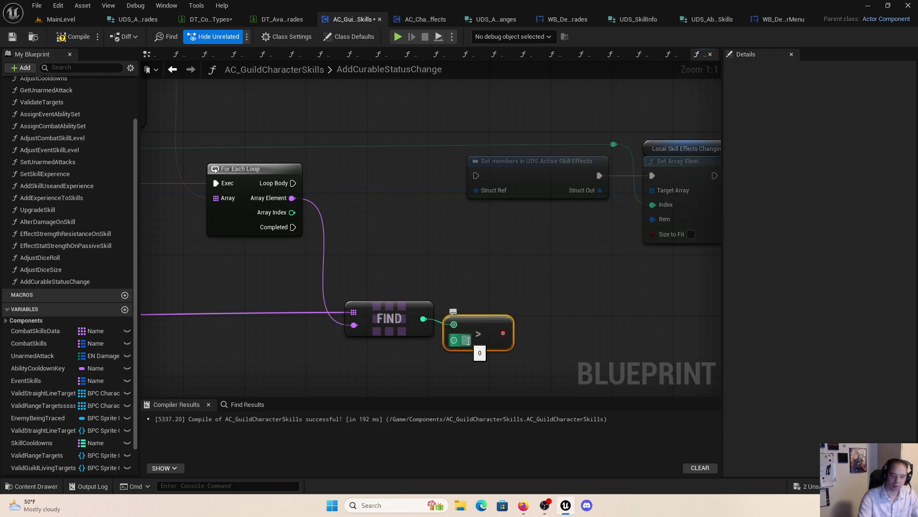
pyautogui.click(481, 274)
pyautogui.click(470, 328)
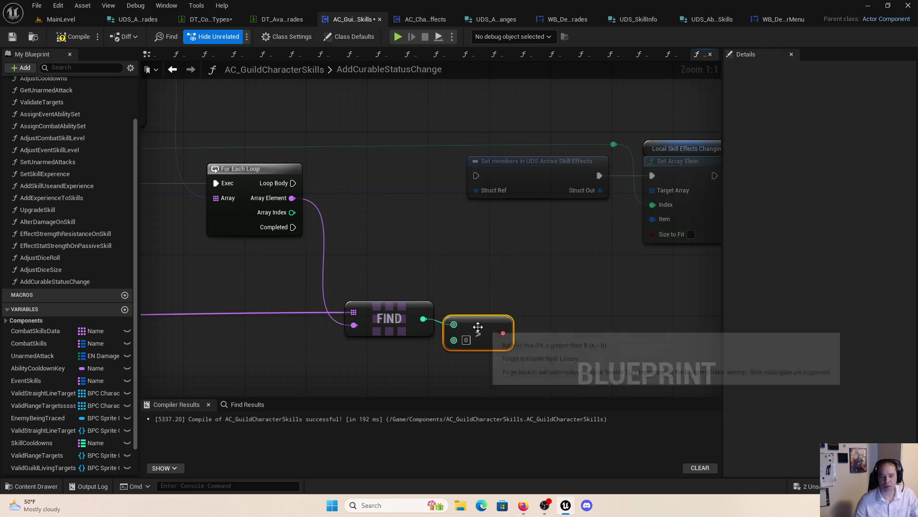
pyautogui.press('Delete')
# Step: Wire FIND's result into an Equal (==) node comparing against -1, and select the Set members nodes
pyautogui.moveTo(423, 319); pyautogui.dragTo(461, 322)
pyautogui.write('eq')
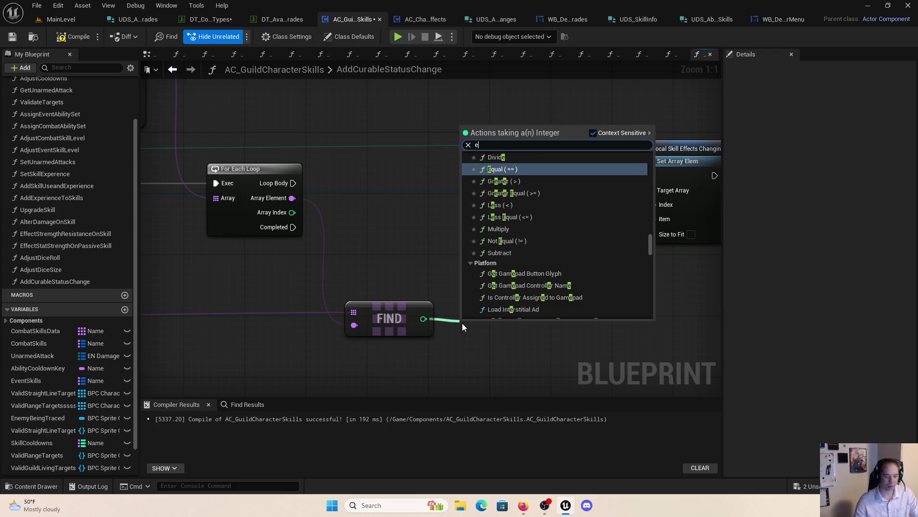
pyautogui.click(509, 164)
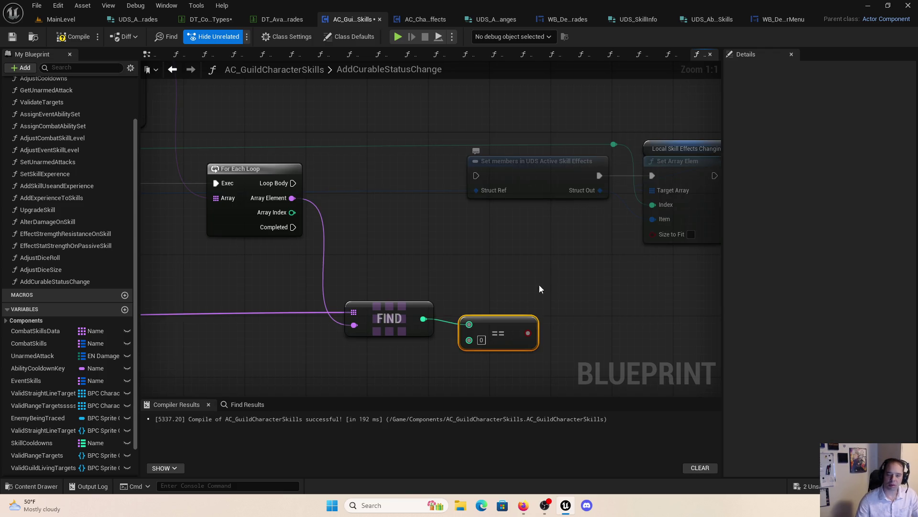
pyautogui.click(483, 341)
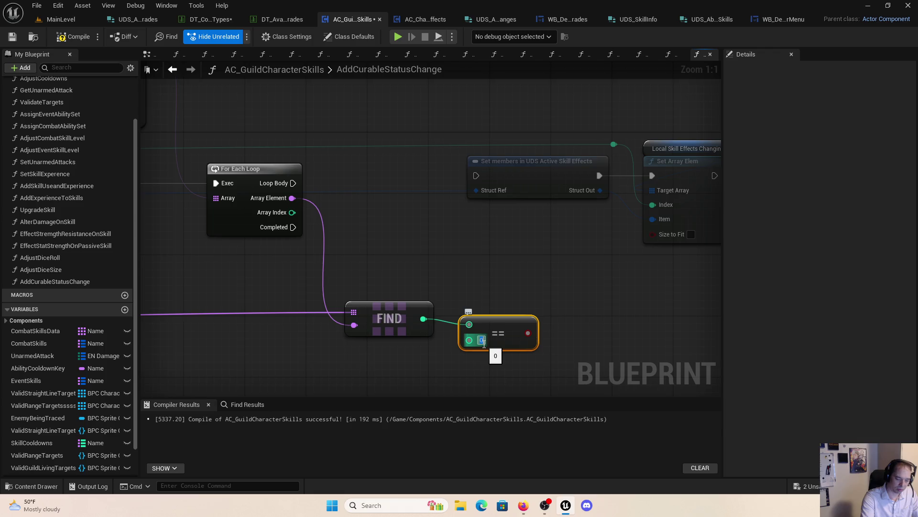
pyautogui.write('-1')
pyautogui.press('Return')
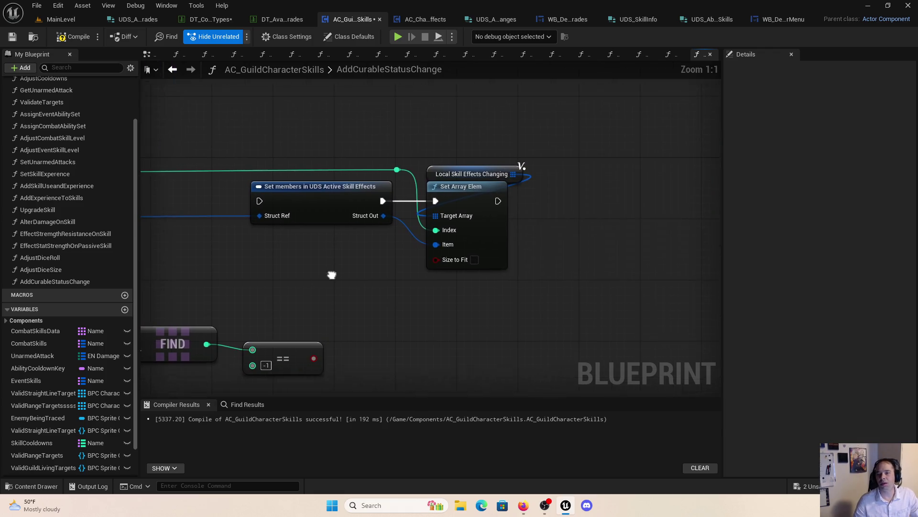
pyautogui.moveTo(531, 278); pyautogui.dragTo(361, 150)
pyautogui.hotkey('ctrl', 'z')
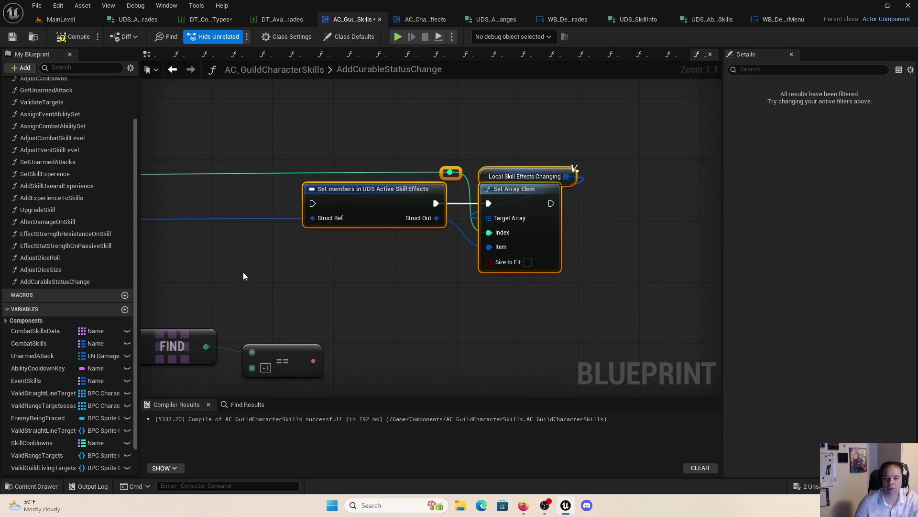
# Step: Place a Branch with the == result as Condition and Loop Body driving it, shifting Set members right
pyautogui.click(273, 232)
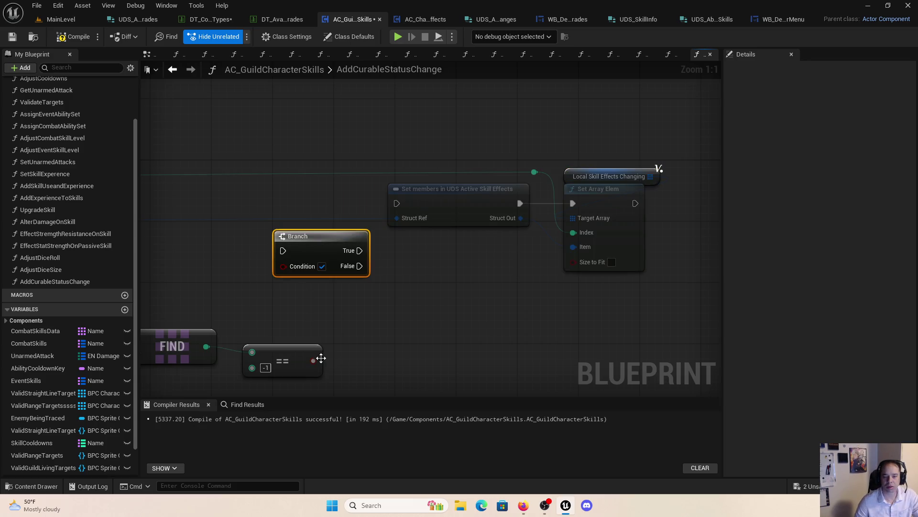
pyautogui.moveTo(313, 360)
pyautogui.mouseDown()
pyautogui.moveTo(287, 268)
pyautogui.moveTo(370, 304)
pyautogui.mouseUp()
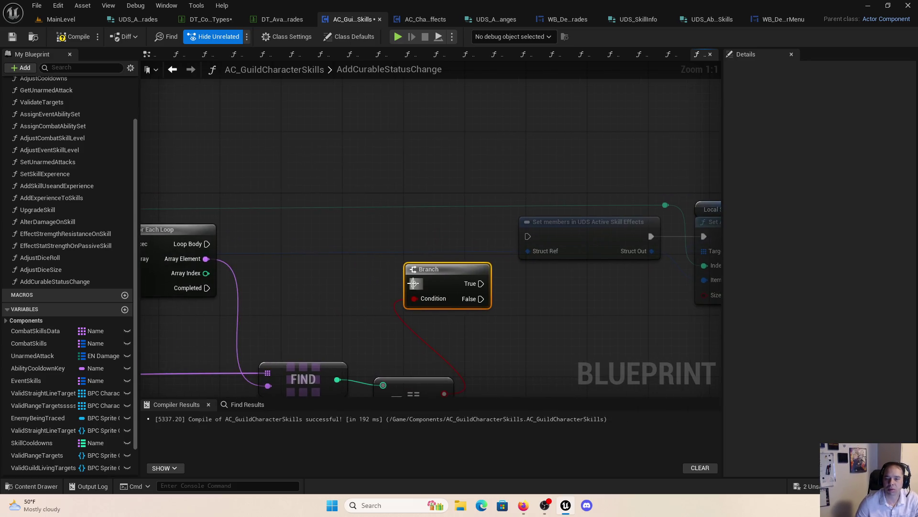
pyautogui.moveTo(414, 283); pyautogui.dragTo(207, 244)
pyautogui.moveTo(490, 295); pyautogui.dragTo(234, 287)
pyautogui.moveTo(548, 317)
pyautogui.mouseDown()
pyautogui.moveTo(338, 194)
pyautogui.moveTo(342, 210)
pyautogui.mouseUp()
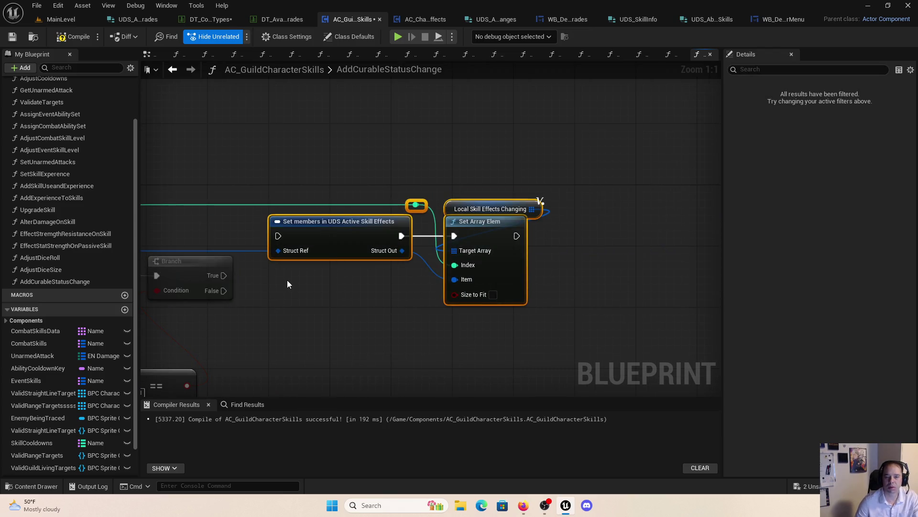
pyautogui.press('Up')
pyautogui.press('Right')
pyautogui.press('Right')
pyautogui.press('Right')
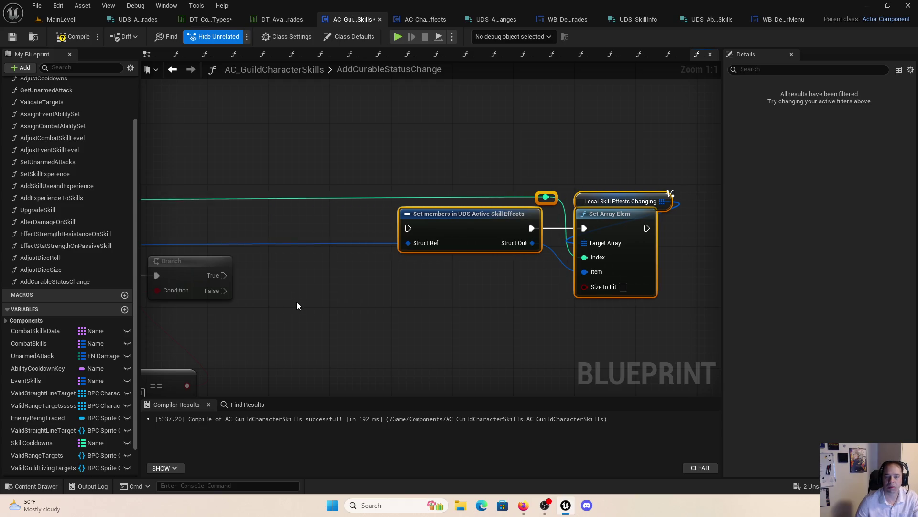
# Step: Move the Branch beside the Loop Body wire and connect its True output to Set members
pyautogui.moveTo(297, 305); pyautogui.dragTo(558, 276)
pyautogui.moveTo(467, 261)
pyautogui.mouseDown()
pyautogui.moveTo(540, 234)
pyautogui.moveTo(707, 228)
pyautogui.mouseUp()
pyautogui.press('Escape')
pyautogui.moveTo(542, 241)
pyautogui.mouseDown()
pyautogui.moveTo(630, 239)
pyautogui.moveTo(666, 227)
pyautogui.mouseUp()
pyautogui.moveTo(510, 230)
pyautogui.mouseDown()
pyautogui.moveTo(507, 218)
pyautogui.moveTo(232, 209)
pyautogui.mouseUp()
pyautogui.click(617, 289)
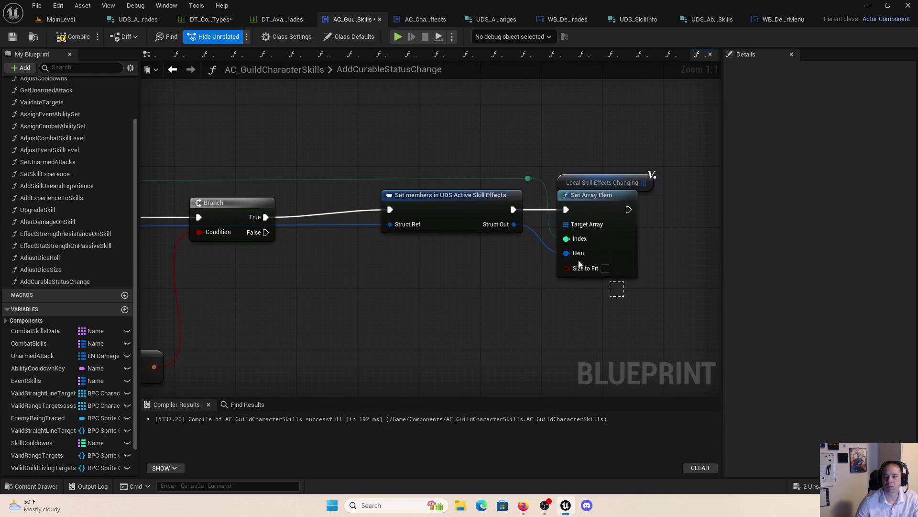
# Step: Tidy the layout by nudging the == node, then review the loop, Break struct and FIND sections
pyautogui.moveTo(579, 263); pyautogui.dragTo(424, 164)
pyautogui.click(392, 234)
pyautogui.moveTo(392, 234)
pyautogui.mouseDown()
pyautogui.moveTo(409, 269)
pyautogui.moveTo(560, 267)
pyautogui.moveTo(633, 254)
pyautogui.mouseUp()
pyautogui.scroll(-1, 561, 266)
pyautogui.scroll(-1, 561, 267)
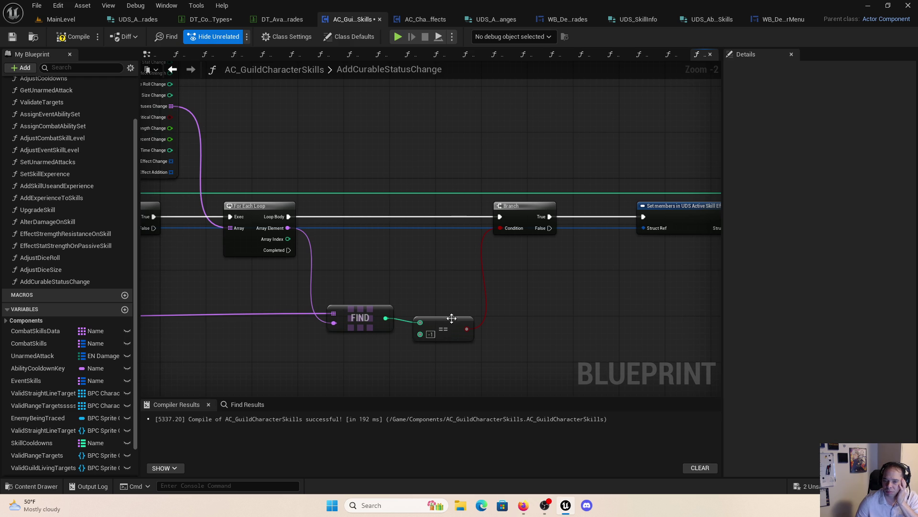
pyautogui.moveTo(452, 316); pyautogui.dragTo(453, 313)
pyautogui.moveTo(528, 322); pyautogui.dragTo(500, 339)
pyautogui.click(501, 339)
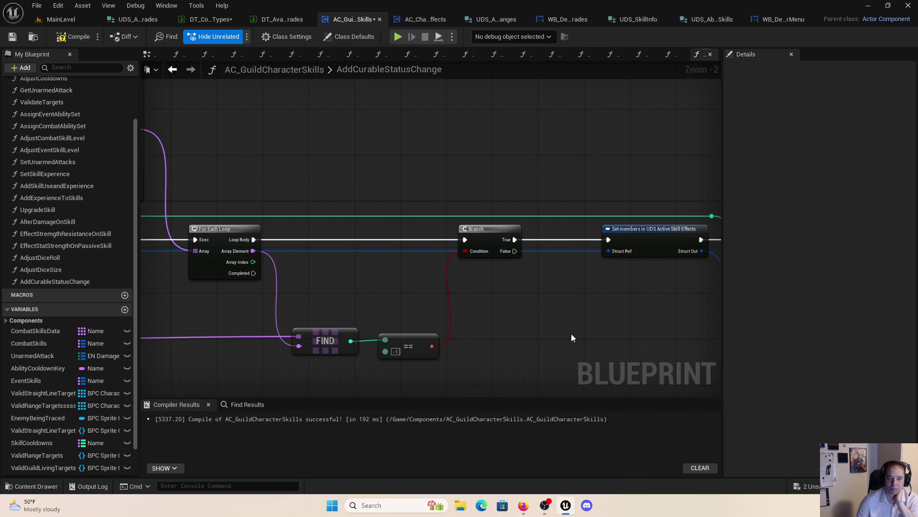
pyautogui.moveTo(420, 283); pyautogui.dragTo(717, 266)
pyautogui.moveTo(462, 282)
pyautogui.mouseDown()
pyautogui.moveTo(516, 251)
pyautogui.moveTo(532, 308)
pyautogui.mouseUp()
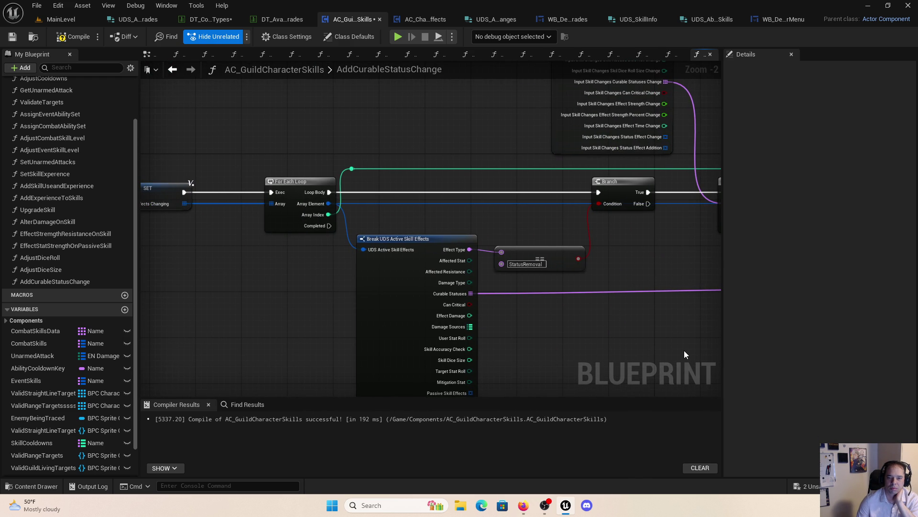
pyautogui.moveTo(684, 350); pyautogui.dragTo(102, 354)
pyautogui.scroll(-1, 448, 350)
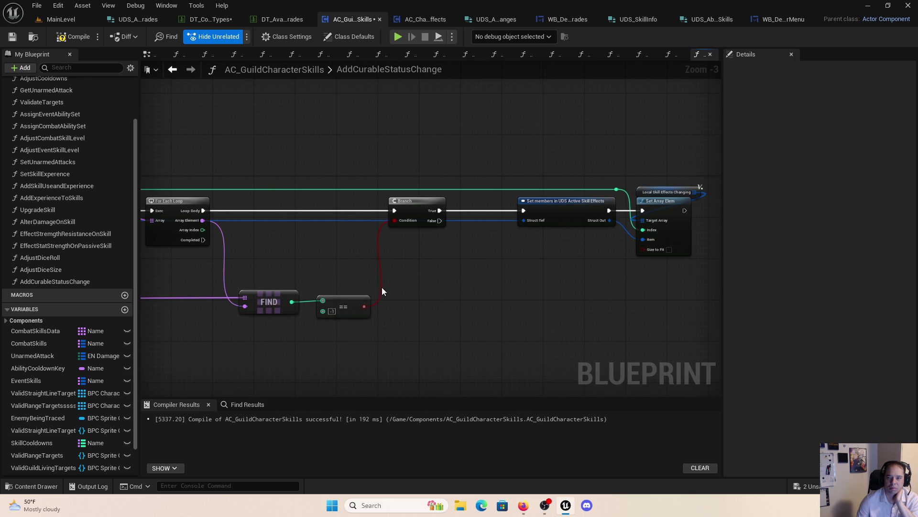
# Step: Expose Curable Statuses as an input pin on the Set members node
pyautogui.click(553, 221)
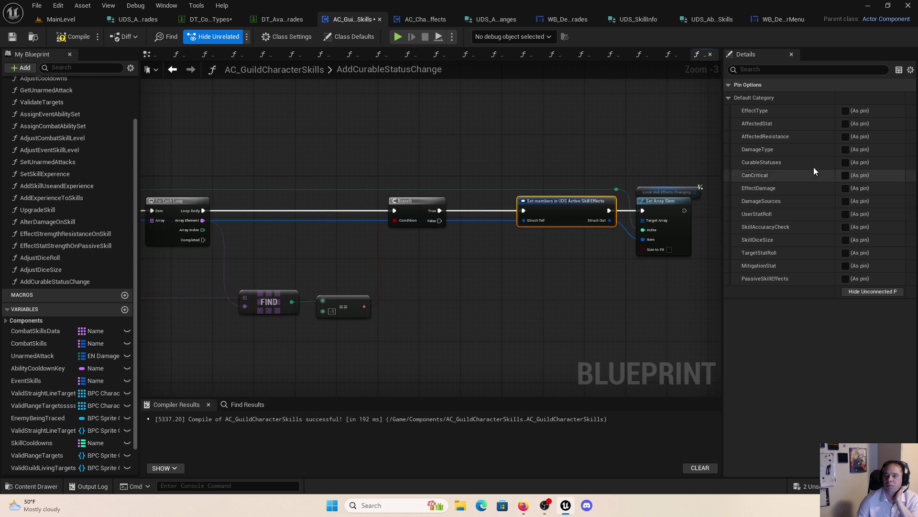
pyautogui.click(845, 163)
pyautogui.scroll(3, 531, 234)
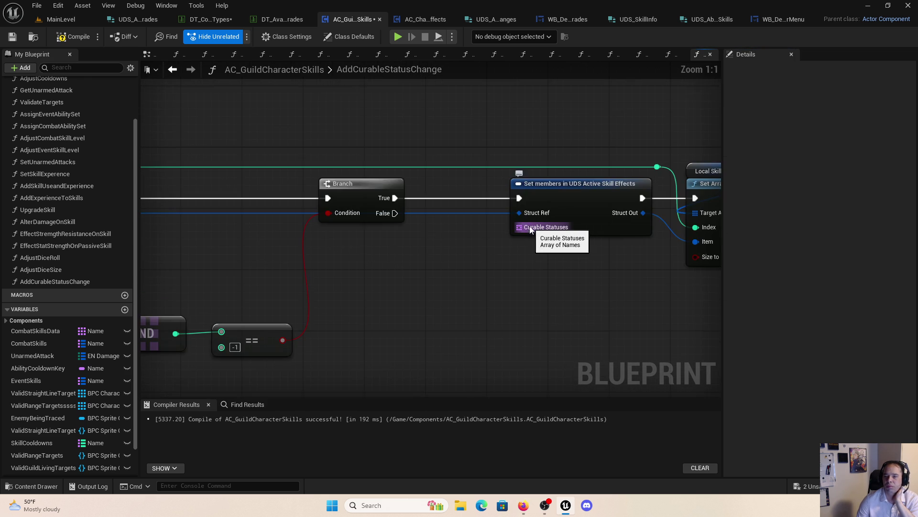
# Step: Create an Add node from the Curable Statuses pin, placed below Set members
pyautogui.moveTo(519, 227); pyautogui.dragTo(506, 263)
pyautogui.write('add')
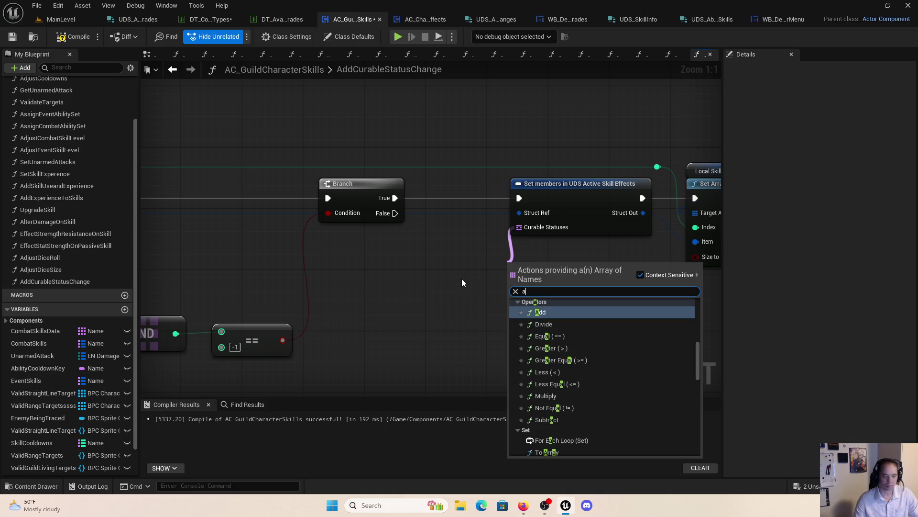
pyautogui.click(576, 320)
pyautogui.click(573, 300)
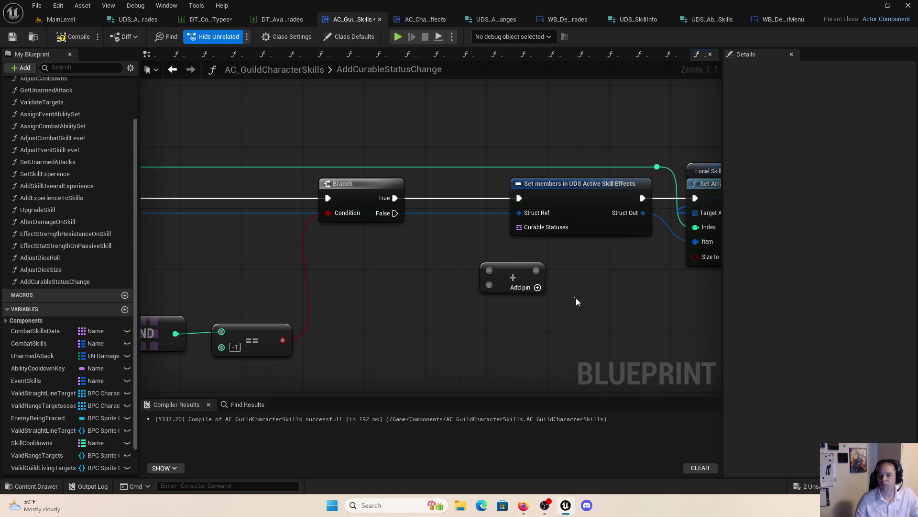
pyautogui.click(506, 275)
pyautogui.moveTo(508, 271); pyautogui.dragTo(693, 259)
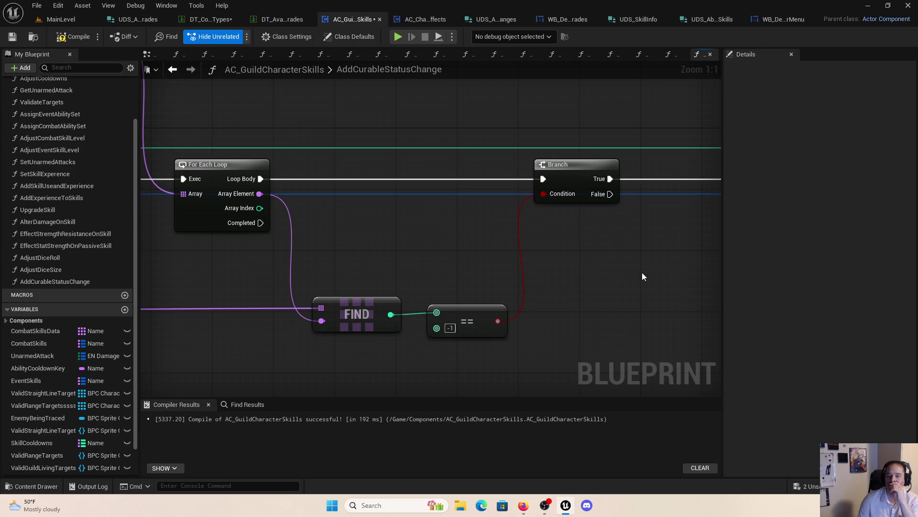
pyautogui.scroll(-5, 633, 289)
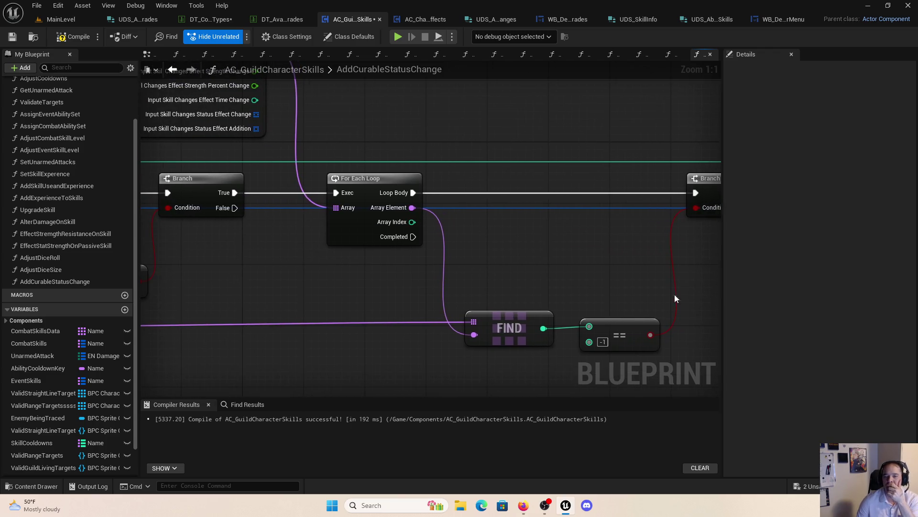
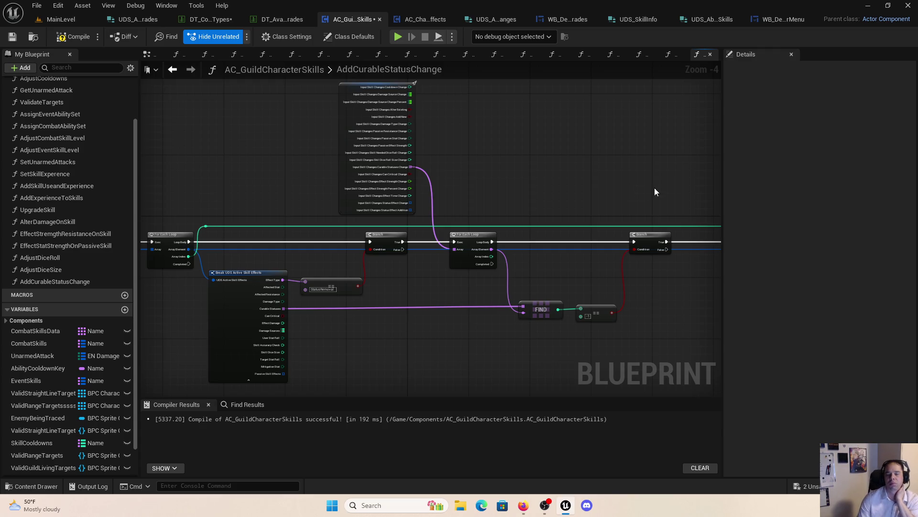
# Step: Promote the Curable Statuses pin to a local variable and delete the generated node
pyautogui.moveTo(654, 191); pyautogui.dragTo(425, 239)
pyautogui.scroll(4, 444, 312)
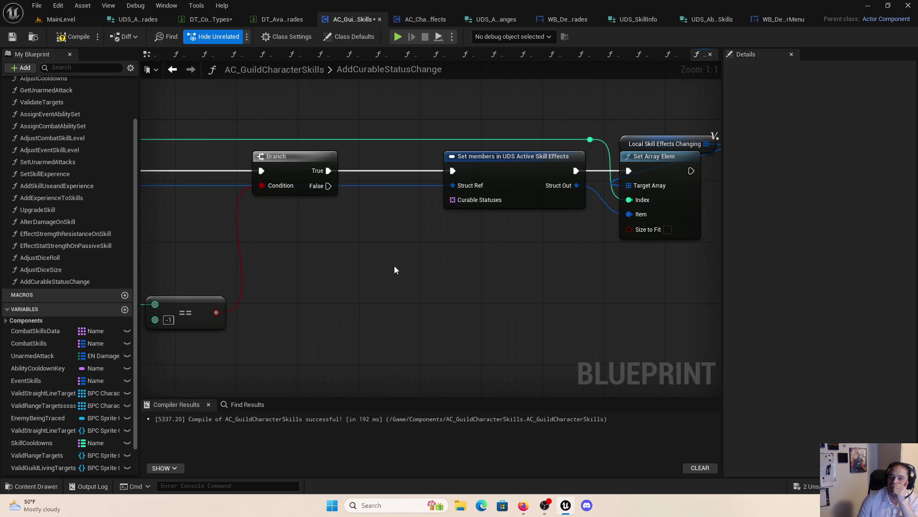
pyautogui.moveTo(390, 265); pyautogui.dragTo(494, 267)
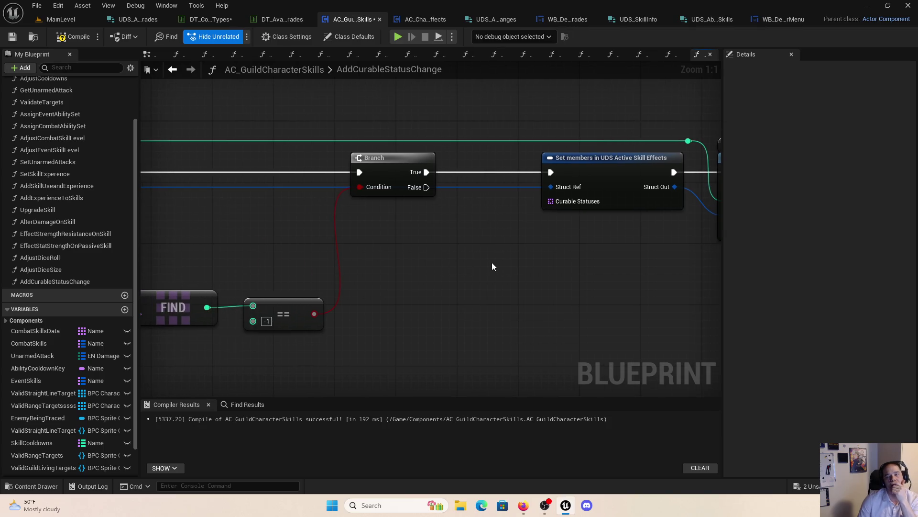
pyautogui.moveTo(430, 285)
pyautogui.mouseDown()
pyautogui.moveTo(636, 277)
pyautogui.moveTo(482, 301)
pyautogui.moveTo(677, 299)
pyautogui.mouseUp()
pyautogui.scroll(-5, 482, 301)
pyautogui.moveTo(455, 330)
pyautogui.mouseDown()
pyautogui.moveTo(521, 311)
pyautogui.moveTo(611, 338)
pyautogui.moveTo(417, 220)
pyautogui.moveTo(212, 344)
pyautogui.mouseUp()
pyautogui.scroll(3, 517, 280)
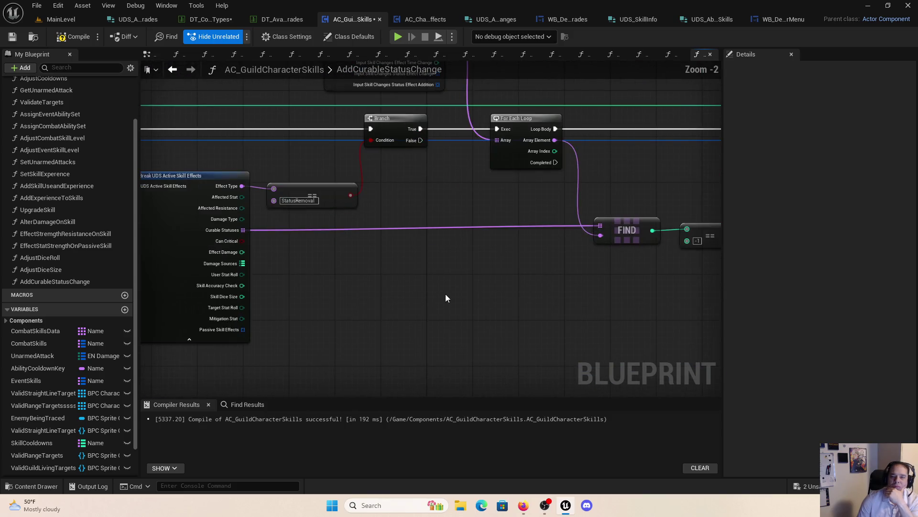
pyautogui.moveTo(449, 299)
pyautogui.mouseDown()
pyautogui.moveTo(424, 332)
pyautogui.moveTo(369, 350)
pyautogui.moveTo(341, 412)
pyautogui.mouseUp()
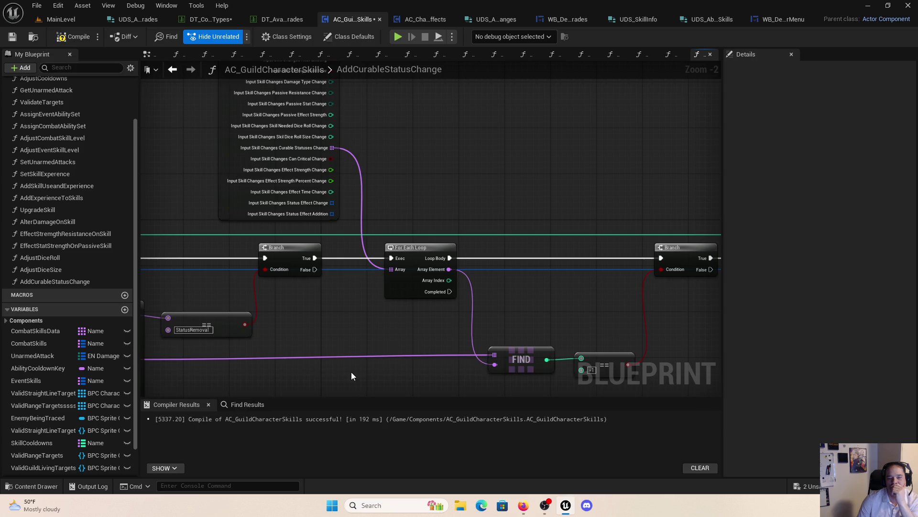
pyautogui.moveTo(413, 311)
pyautogui.mouseDown()
pyautogui.moveTo(338, 320)
pyautogui.moveTo(547, 312)
pyautogui.moveTo(343, 311)
pyautogui.mouseUp()
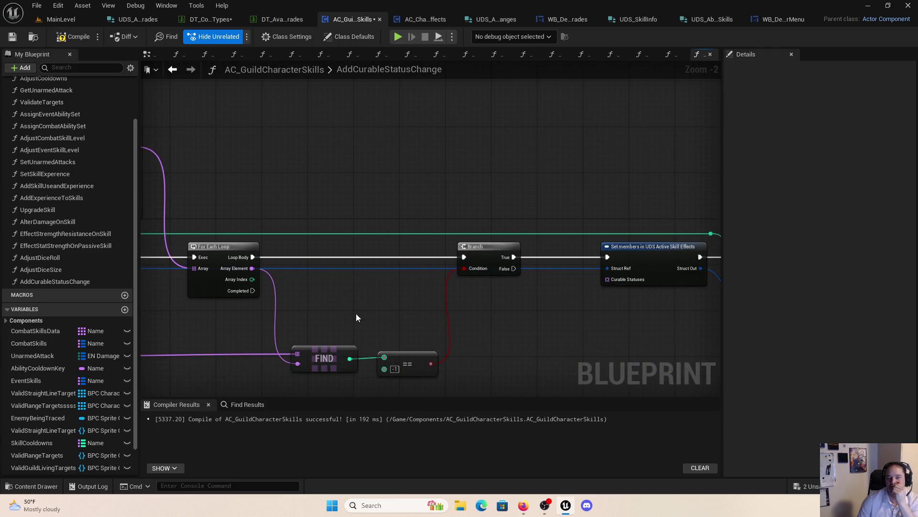
pyautogui.rightClick(622, 281)
pyautogui.click(674, 319)
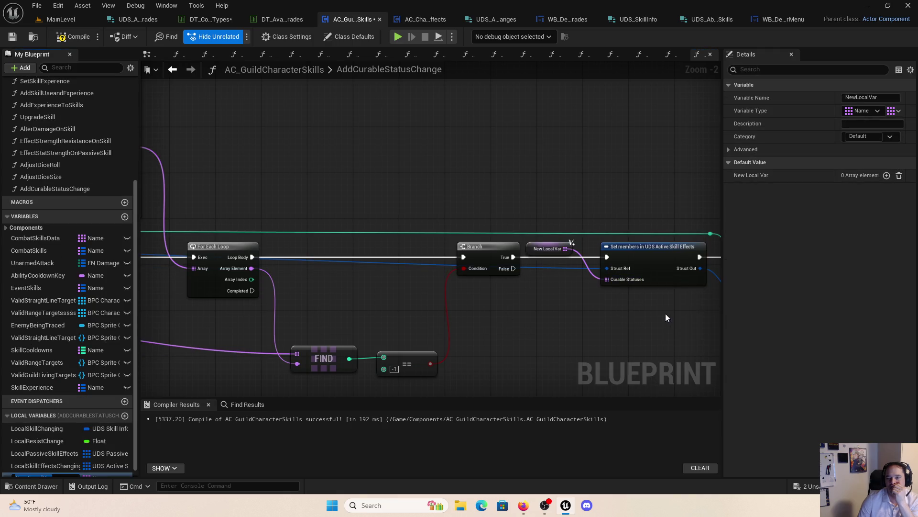
pyautogui.click(538, 250)
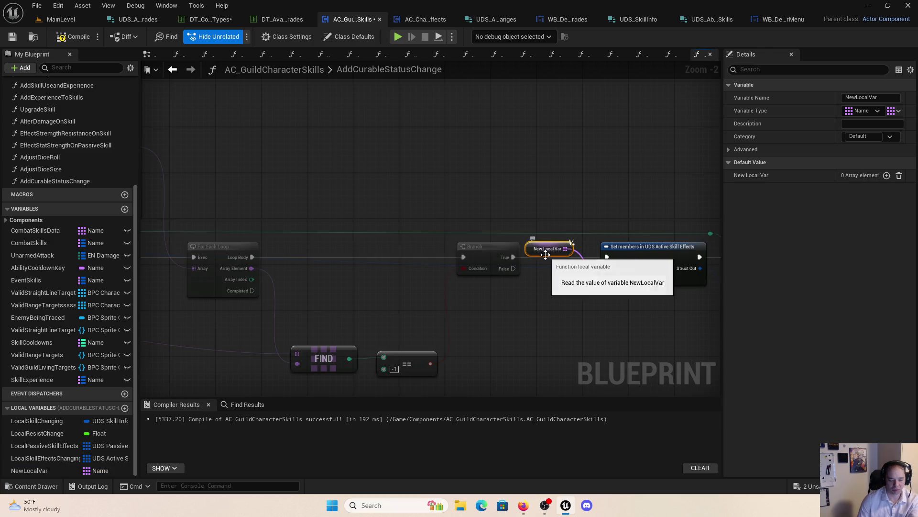
pyautogui.press('Delete')
# Step: Rename the new local variable to LocalCurableStatuses
pyautogui.click(29, 470)
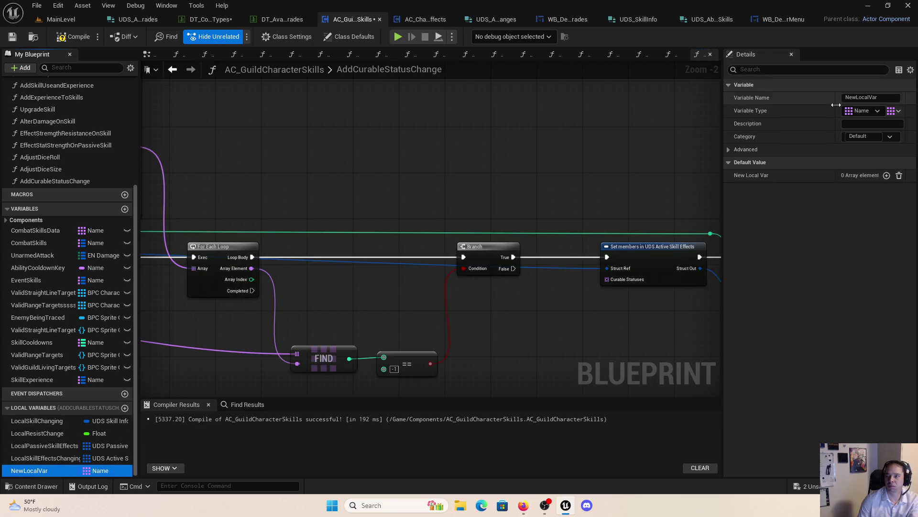
pyautogui.click(885, 97)
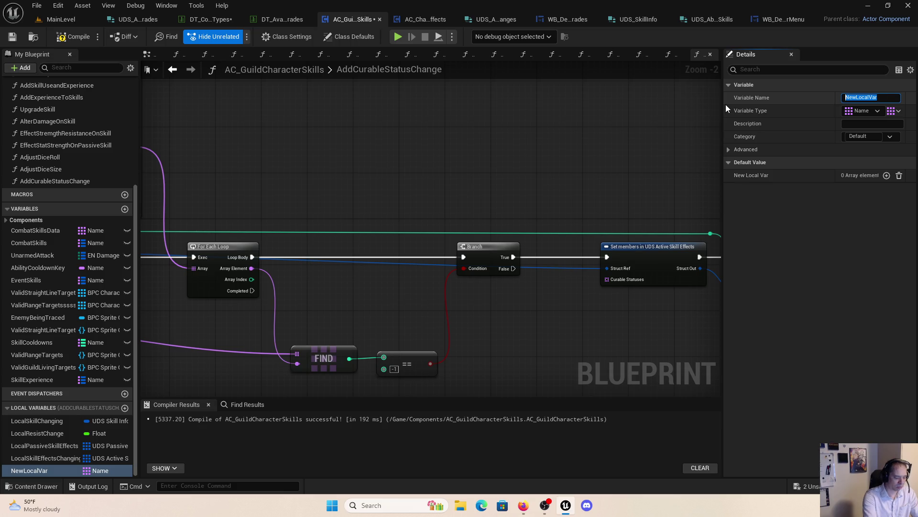
pyautogui.write('LocaqlCut')
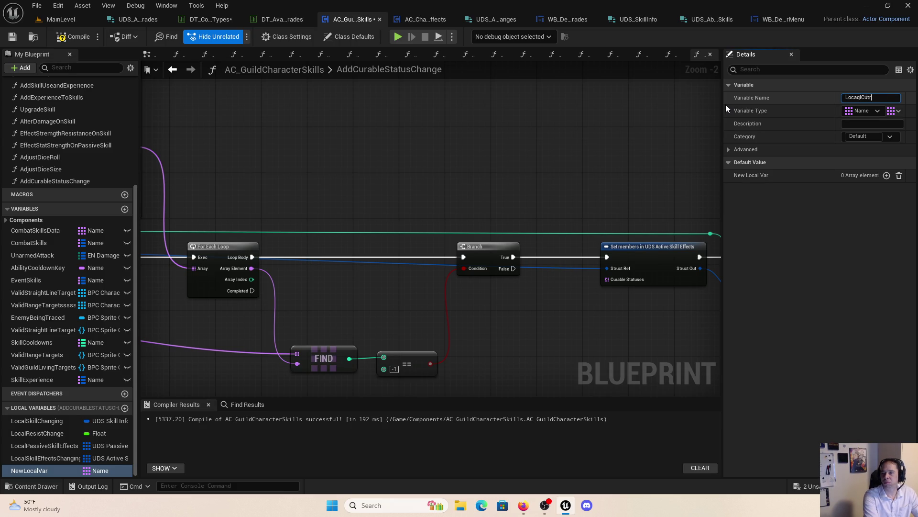
pyautogui.press('BackSpace')
pyautogui.press('BackSpace')
pyautogui.write('lCuy')
pyautogui.press('BackSpace')
pyautogui.press('BackSpace')
pyautogui.write('urable')
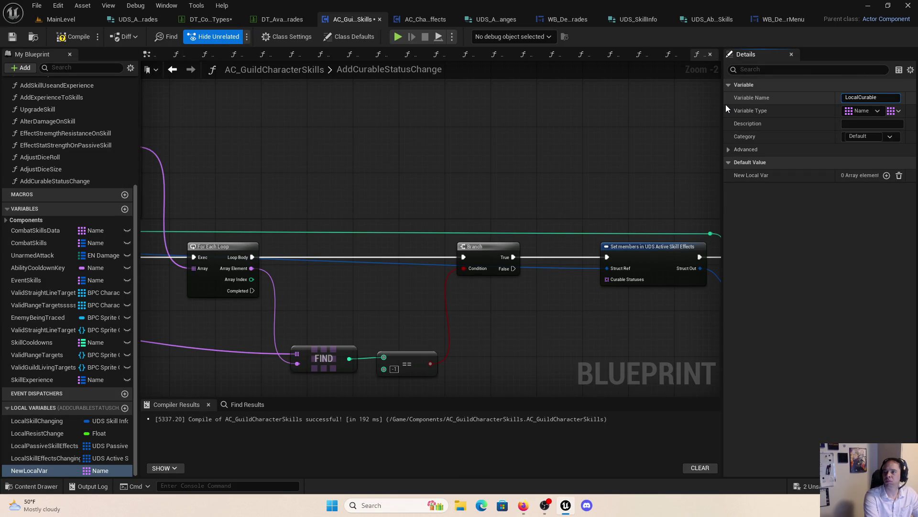
pyautogui.write('Statuses')
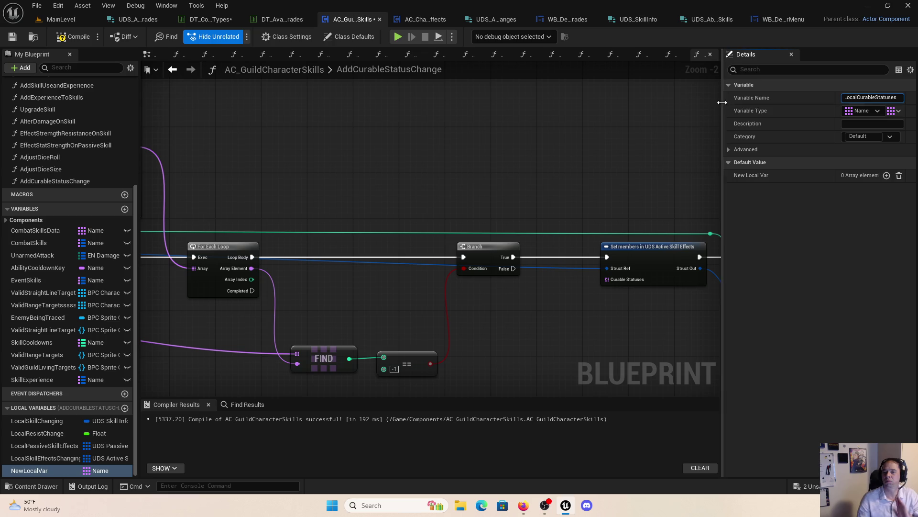
pyautogui.press('Return')
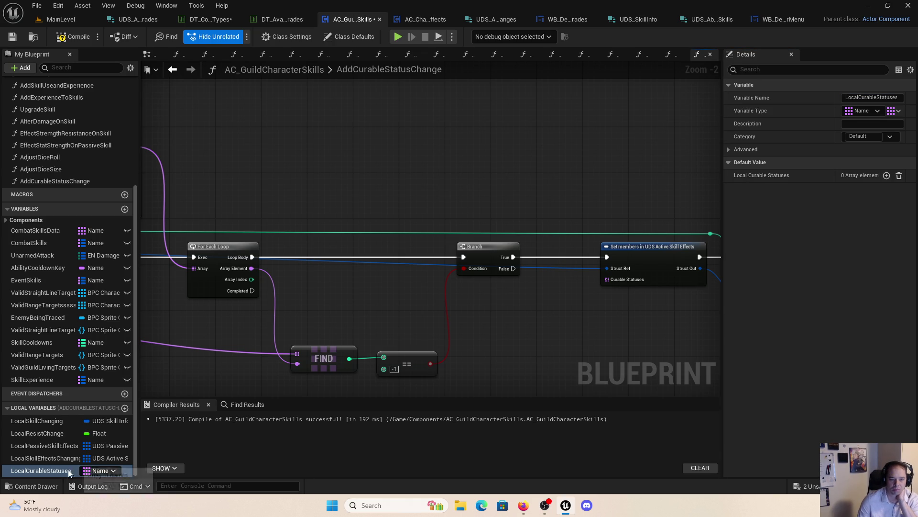
# Step: Drop a SET LocalCurableStatuses node into the graph
pyautogui.moveTo(40, 470); pyautogui.dragTo(276, 173)
pyautogui.click(306, 205)
pyautogui.moveTo(258, 203); pyautogui.dragTo(456, 184)
# Step: Wire Branch True through SET LocalCurableStatuses into the For Each Loop, feeding its Array
pyautogui.click(424, 177)
pyautogui.moveTo(514, 171); pyautogui.dragTo(354, 243)
pyautogui.moveTo(536, 172)
pyautogui.mouseDown()
pyautogui.moveTo(427, 246)
pyautogui.moveTo(558, 235)
pyautogui.mouseUp()
pyautogui.moveTo(508, 257)
pyautogui.mouseDown()
pyautogui.moveTo(501, 170)
pyautogui.moveTo(380, 139)
pyautogui.moveTo(407, 258)
pyautogui.mouseUp()
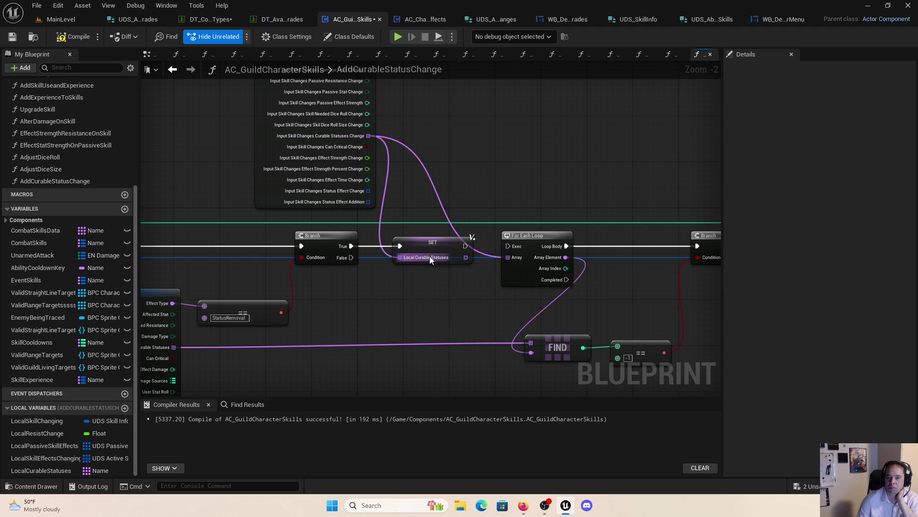
pyautogui.moveTo(466, 257); pyautogui.dragTo(516, 261)
pyautogui.moveTo(465, 246); pyautogui.dragTo(514, 248)
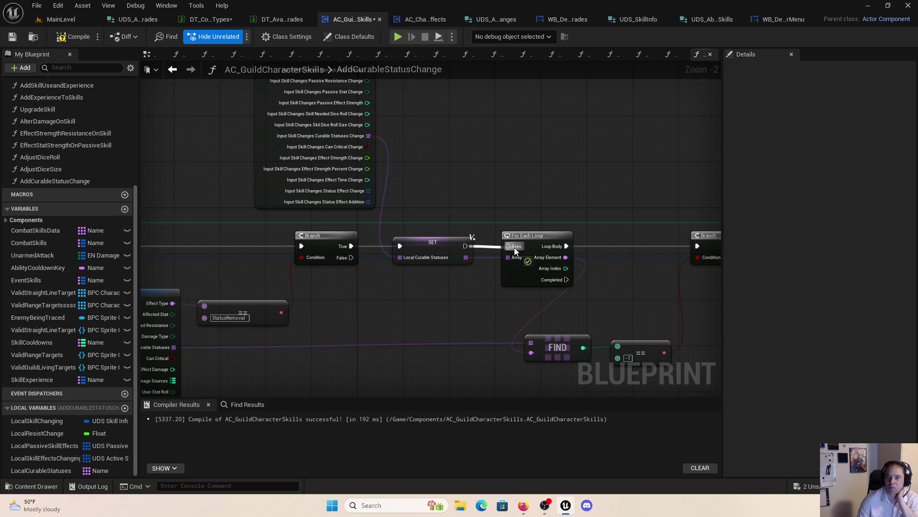
# Step: Rearrange the Input Skill Changes, FIND, ==, Branch and Set members nodes, then drag in LocalCurableStatuses again
pyautogui.click(441, 247)
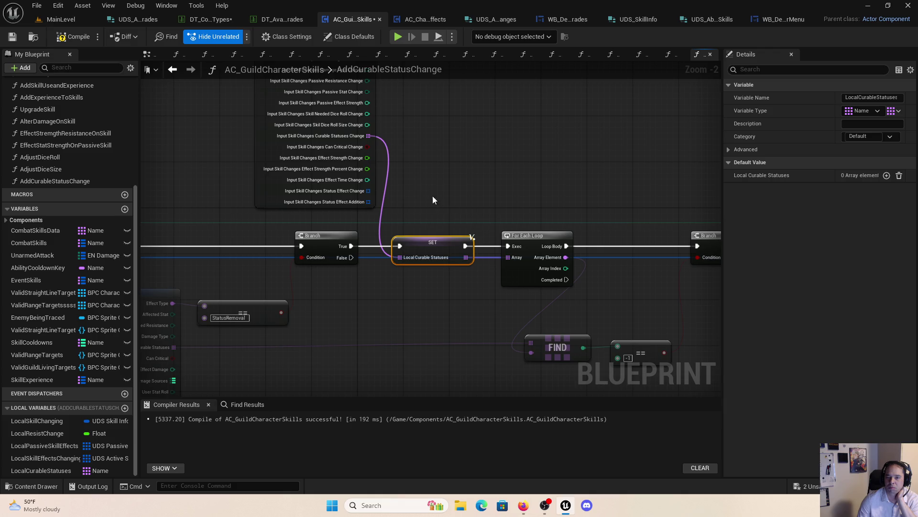
pyautogui.moveTo(267, 139)
pyautogui.mouseDown()
pyautogui.moveTo(210, 141)
pyautogui.moveTo(390, 133)
pyautogui.moveTo(413, 290)
pyautogui.mouseUp()
pyautogui.moveTo(495, 354); pyautogui.dragTo(330, 287)
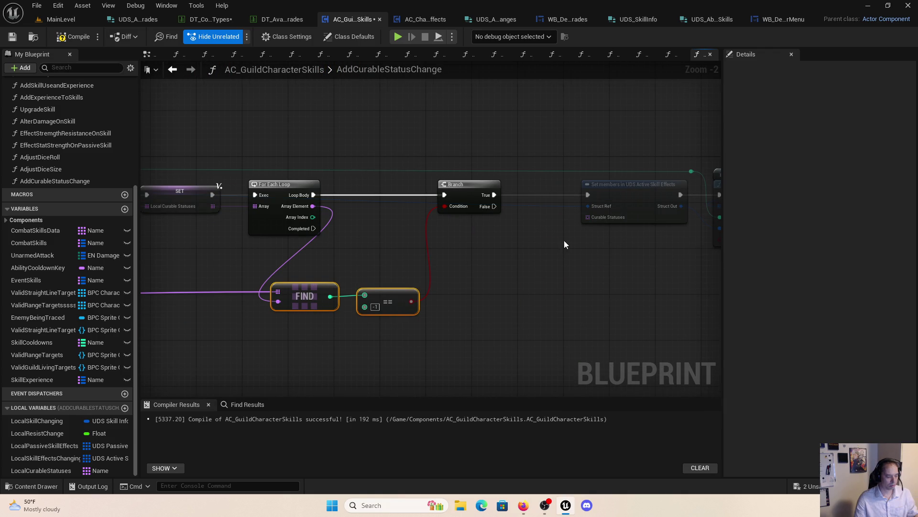
pyautogui.keyDown('shift'); pyautogui.moveTo(363, 130); pyautogui.dragTo(689, 258); pyautogui.keyUp('shift')
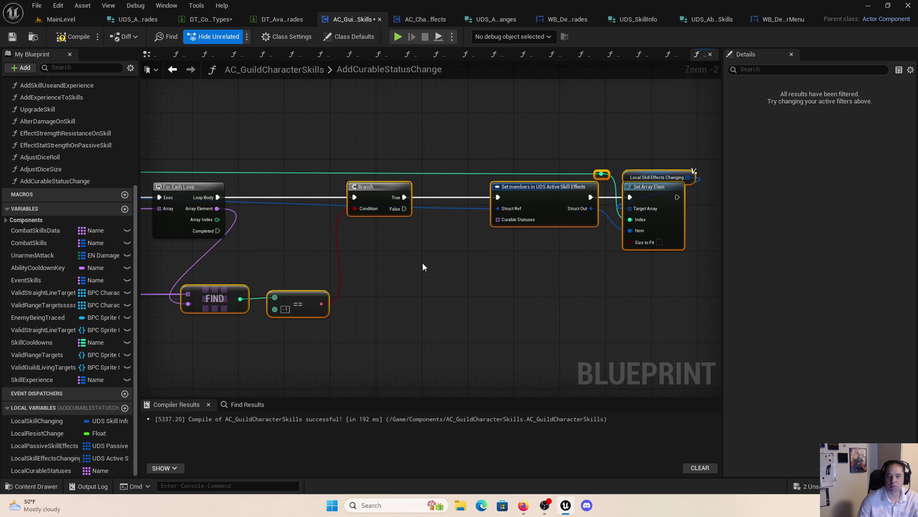
pyautogui.moveTo(422, 263); pyautogui.dragTo(580, 271)
pyautogui.press('f')
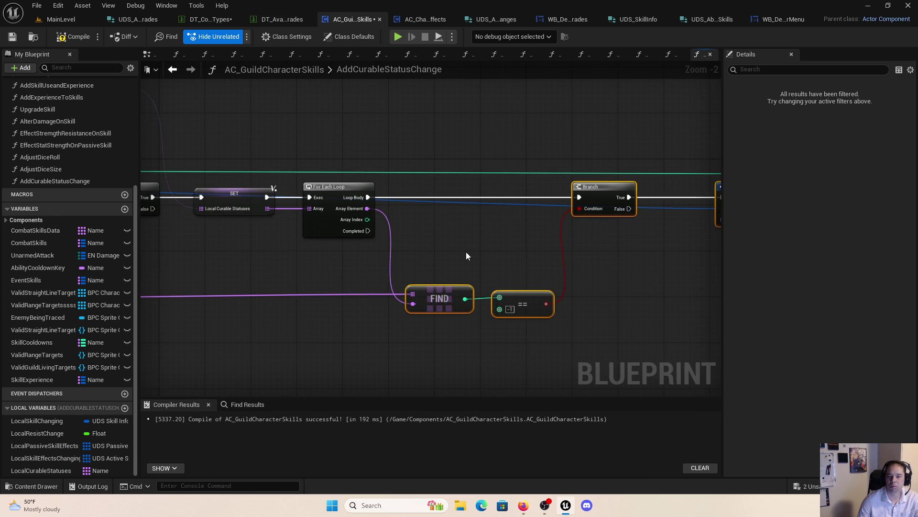
pyautogui.click(478, 257)
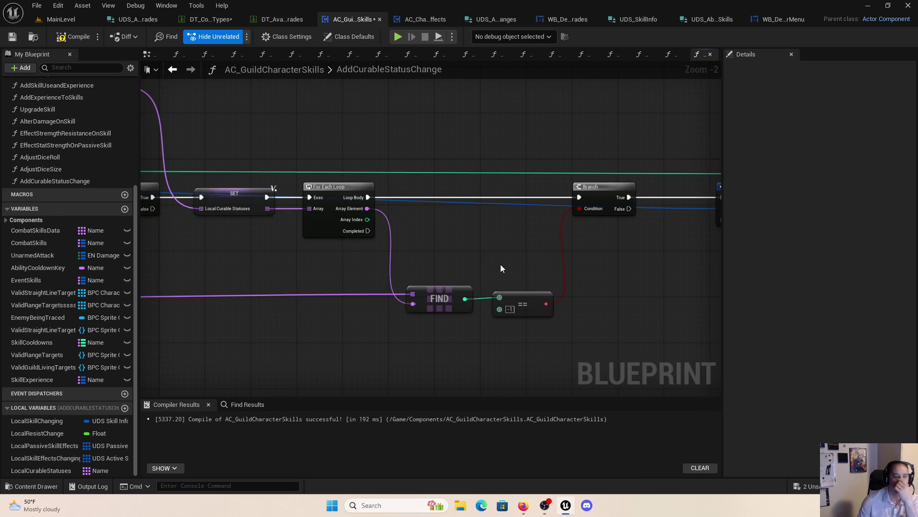
pyautogui.moveTo(500, 264)
pyautogui.mouseDown()
pyautogui.moveTo(447, 268)
pyautogui.moveTo(463, 280)
pyautogui.moveTo(707, 286)
pyautogui.mouseUp()
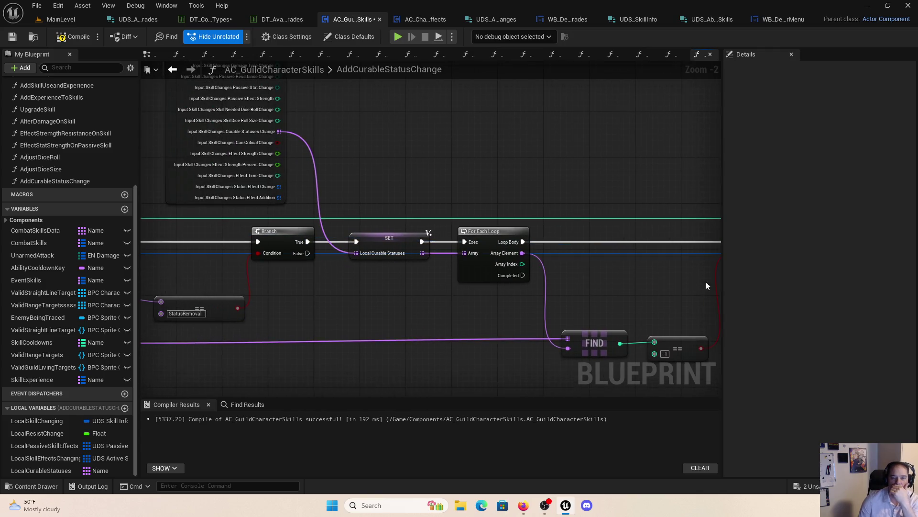
pyautogui.moveTo(474, 185); pyautogui.dragTo(213, 153)
pyautogui.moveTo(41, 470)
pyautogui.mouseDown()
pyautogui.moveTo(565, 269)
pyautogui.moveTo(522, 251)
pyautogui.mouseUp()
# Step: Place a LocalCurableStatuses getter and add an array ADD node from it
pyautogui.click(568, 264)
pyautogui.moveTo(580, 247)
pyautogui.mouseDown()
pyautogui.moveTo(558, 287)
pyautogui.moveTo(511, 203)
pyautogui.mouseUp()
pyautogui.write('add')
pyautogui.press('Return')
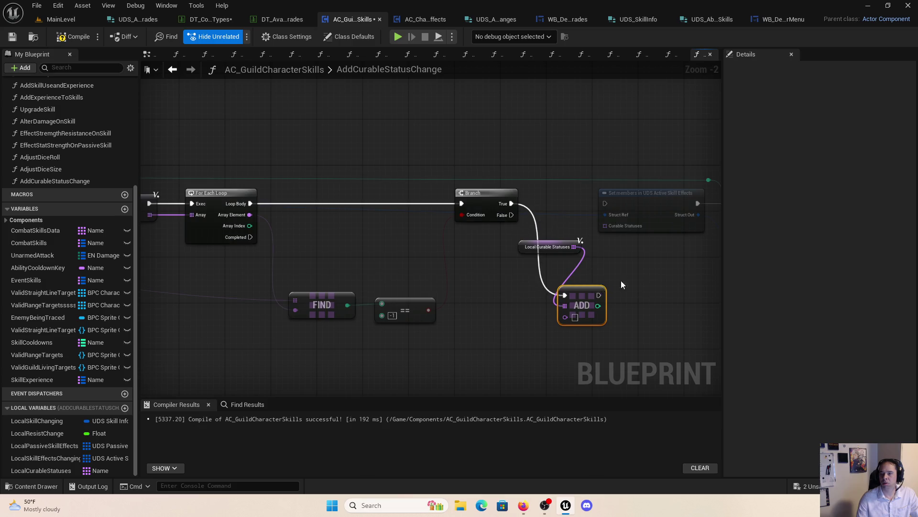
pyautogui.moveTo(621, 281)
pyautogui.mouseDown()
pyautogui.moveTo(508, 281)
pyautogui.moveTo(718, 277)
pyautogui.moveTo(550, 280)
pyautogui.mouseUp()
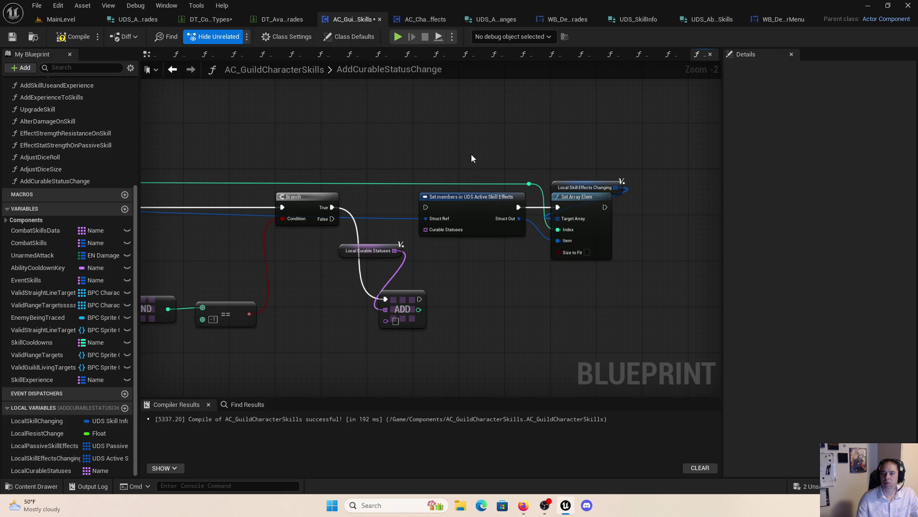
# Step: Shift Set members and Set Array Elem right and place the ADD node after Branch True
pyautogui.moveTo(454, 143); pyautogui.dragTo(616, 254)
pyautogui.moveTo(484, 199)
pyautogui.mouseDown()
pyautogui.moveTo(586, 210)
pyautogui.moveTo(654, 200)
pyautogui.mouseUp()
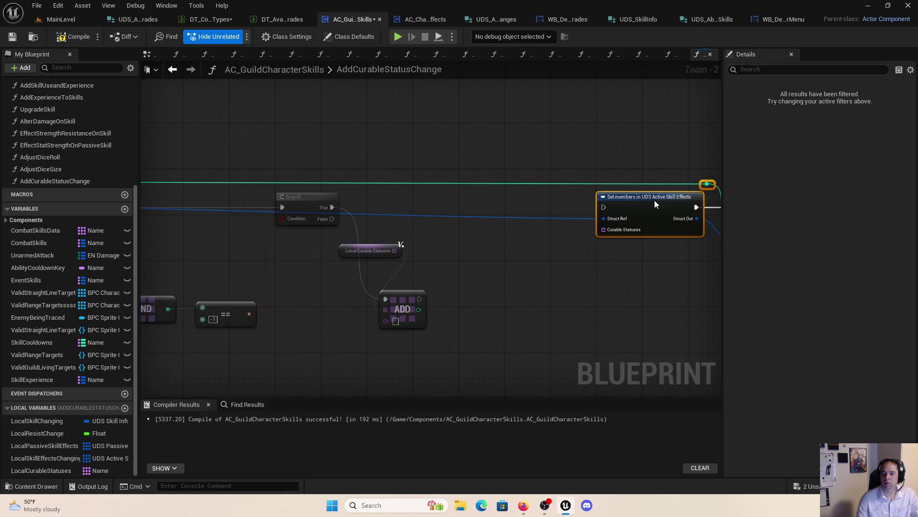
pyautogui.click(429, 309)
pyautogui.moveTo(407, 295)
pyautogui.mouseDown()
pyautogui.moveTo(492, 211)
pyautogui.moveTo(438, 209)
pyautogui.moveTo(627, 214)
pyautogui.moveTo(604, 213)
pyautogui.mouseUp()
pyautogui.scroll(1, 564, 236)
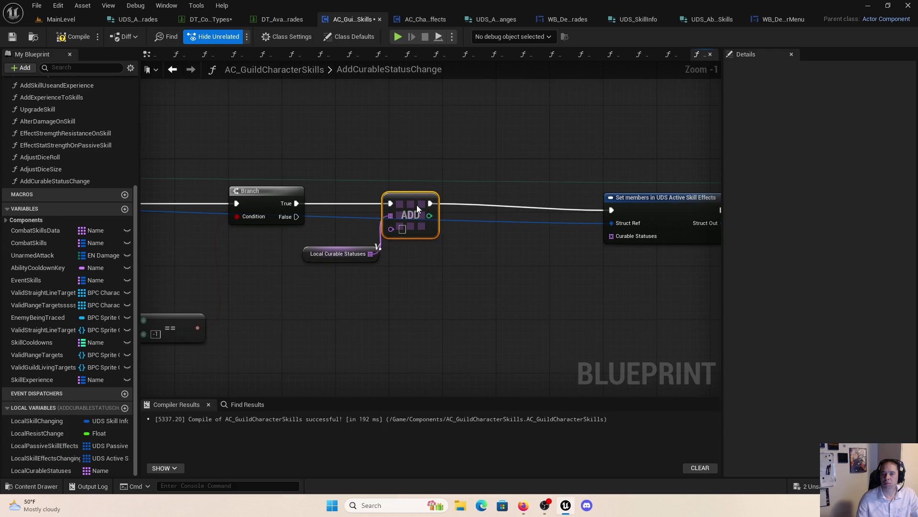
pyautogui.moveTo(416, 202)
pyautogui.mouseDown()
pyautogui.moveTo(332, 302)
pyautogui.moveTo(408, 311)
pyautogui.mouseUp()
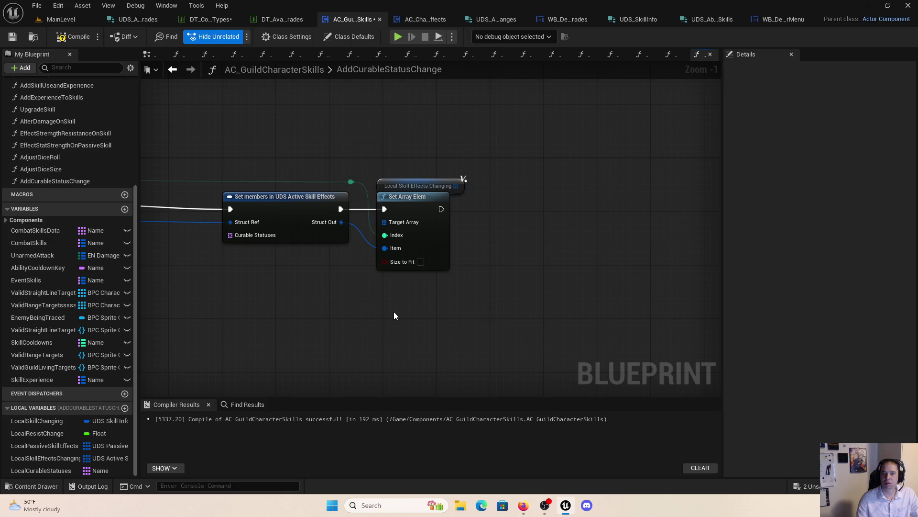
pyautogui.moveTo(474, 144)
pyautogui.mouseDown()
pyautogui.moveTo(413, 202)
pyautogui.moveTo(257, 308)
pyautogui.mouseUp()
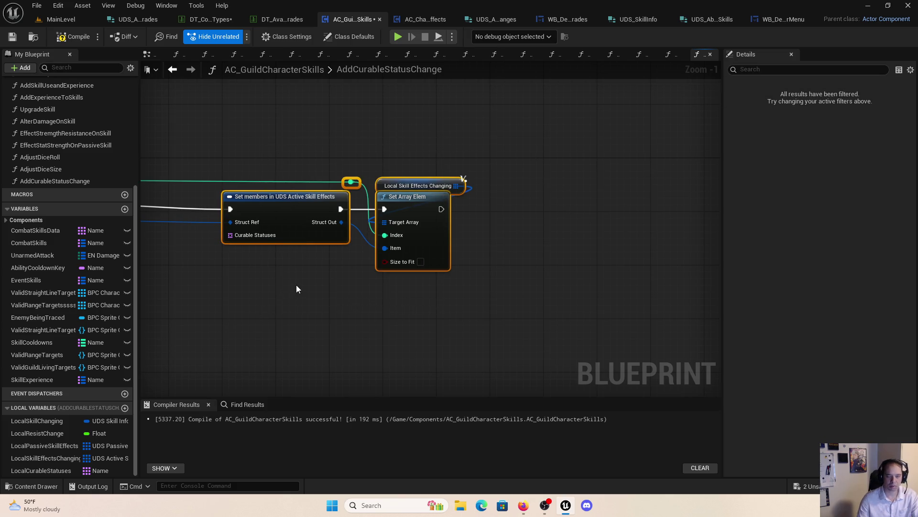
pyautogui.moveTo(296, 285)
pyautogui.mouseDown()
pyautogui.moveTo(322, 379)
pyautogui.moveTo(484, 262)
pyautogui.moveTo(459, 316)
pyautogui.moveTo(354, 282)
pyautogui.moveTo(660, 294)
pyautogui.moveTo(243, 261)
pyautogui.moveTo(323, 260)
pyautogui.mouseUp()
pyautogui.moveTo(473, 264)
pyautogui.mouseDown()
pyautogui.moveTo(530, 155)
pyautogui.moveTo(557, 196)
pyautogui.moveTo(553, 190)
pyautogui.mouseUp()
pyautogui.click(357, 136)
# Step: Feed the loop's Element into the ADD item, undoing an accidental reroute node
pyautogui.moveTo(163, 225)
pyautogui.mouseDown()
pyautogui.moveTo(585, 242)
pyautogui.moveTo(563, 236)
pyautogui.mouseUp()
pyautogui.doubleClick(531, 236)
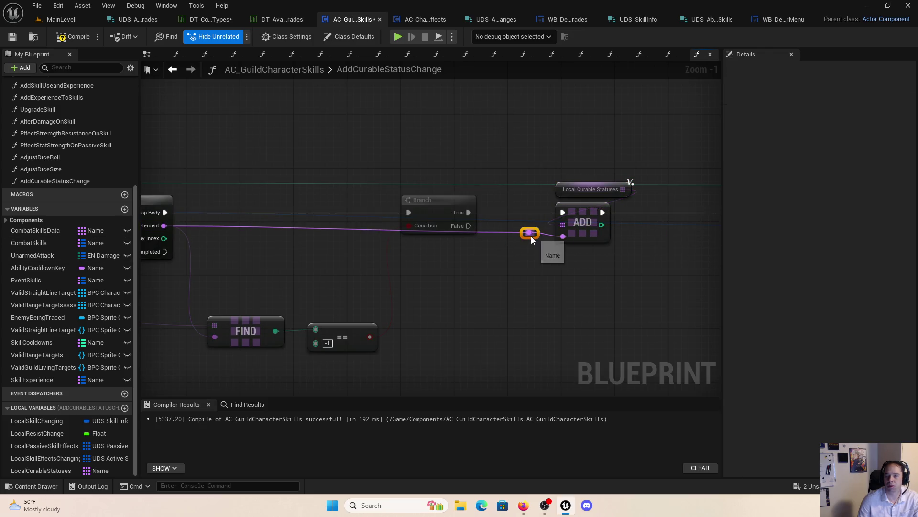
pyautogui.hotkey('ctrl', 'z')
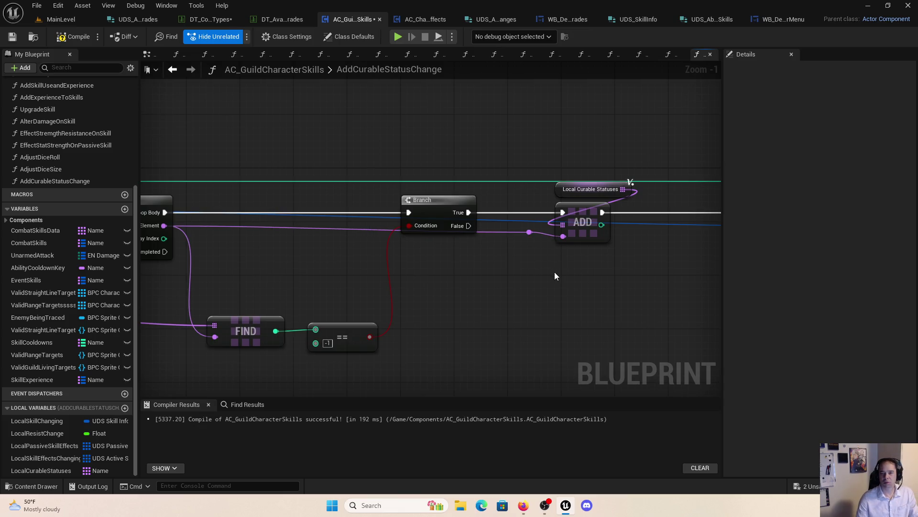
# Step: Pan and zoom around the graph to inspect the loop, FIND, Branch and Set members nodes
pyautogui.moveTo(580, 286)
pyautogui.mouseDown()
pyautogui.moveTo(541, 291)
pyautogui.moveTo(527, 280)
pyautogui.mouseUp()
pyautogui.scroll(-1, 527, 280)
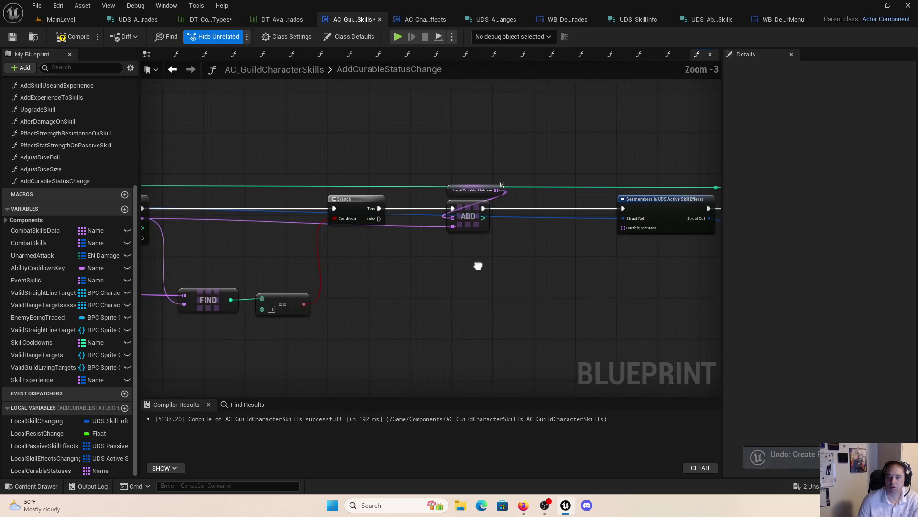
pyautogui.scroll(-1, 478, 265)
pyautogui.moveTo(478, 264)
pyautogui.mouseDown()
pyautogui.moveTo(721, 266)
pyautogui.moveTo(334, 267)
pyautogui.mouseUp()
pyautogui.scroll(1, 428, 272)
pyautogui.scroll(2, 336, 272)
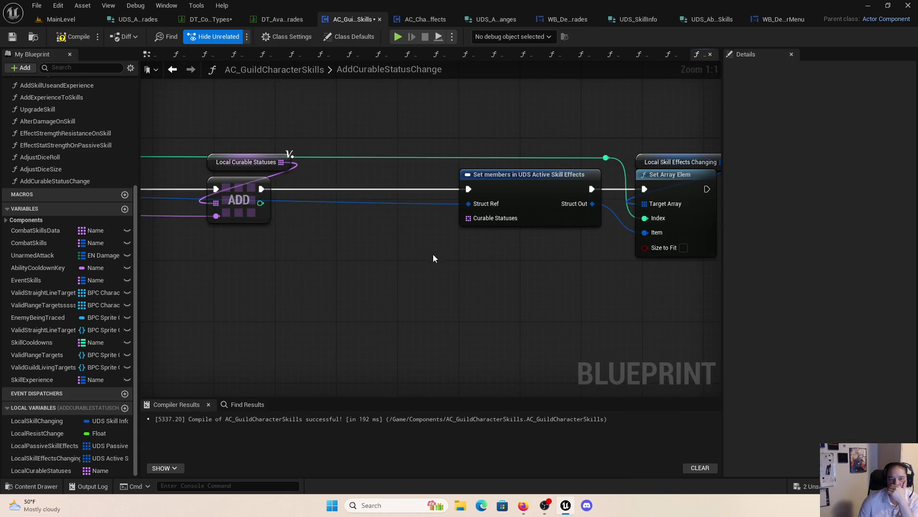
pyautogui.scroll(-3, 309, 289)
pyautogui.moveTo(309, 289)
pyautogui.mouseDown()
pyautogui.moveTo(623, 287)
pyautogui.moveTo(576, 299)
pyautogui.mouseUp()
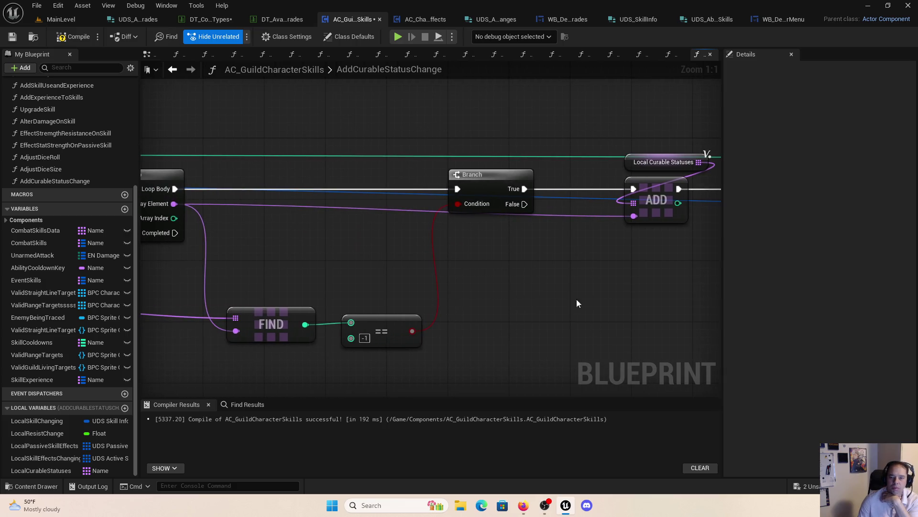
pyautogui.scroll(1, 580, 260)
pyautogui.moveTo(582, 265)
pyautogui.mouseDown()
pyautogui.moveTo(498, 216)
pyautogui.moveTo(298, 214)
pyautogui.moveTo(328, 248)
pyautogui.mouseUp()
pyautogui.moveTo(160, 266); pyautogui.dragTo(678, 266)
pyautogui.scroll(-1, 302, 231)
pyautogui.moveTo(302, 232)
pyautogui.mouseDown()
pyautogui.moveTo(420, 185)
pyautogui.moveTo(494, 215)
pyautogui.moveTo(269, 254)
pyautogui.mouseUp()
pyautogui.scroll(-2, 420, 185)
pyautogui.scroll(-3, 527, 235)
pyautogui.moveTo(523, 282)
pyautogui.mouseDown()
pyautogui.moveTo(621, 281)
pyautogui.moveTo(240, 108)
pyautogui.moveTo(248, 111)
pyautogui.mouseUp()
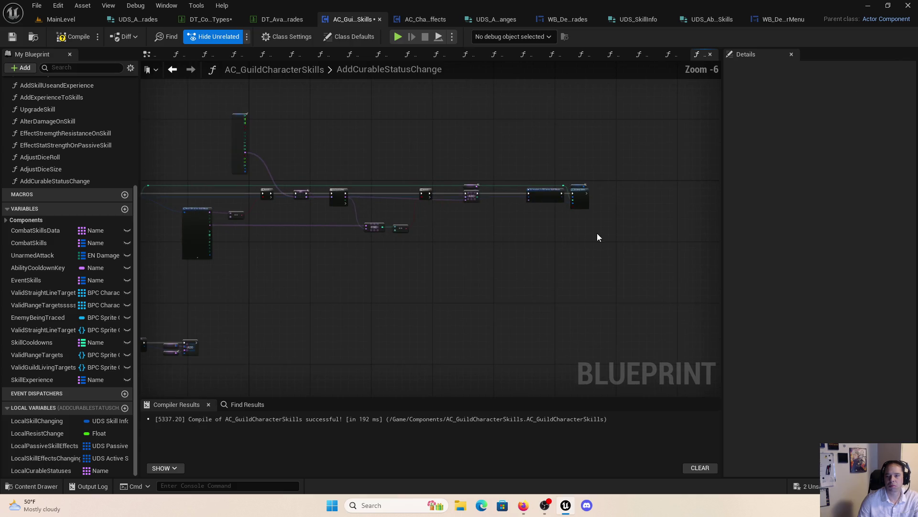
# Step: Break the exec link from ADD to the Set members node
pyautogui.scroll(5, 593, 233)
pyautogui.rightClick(411, 127)
pyautogui.click(400, 91)
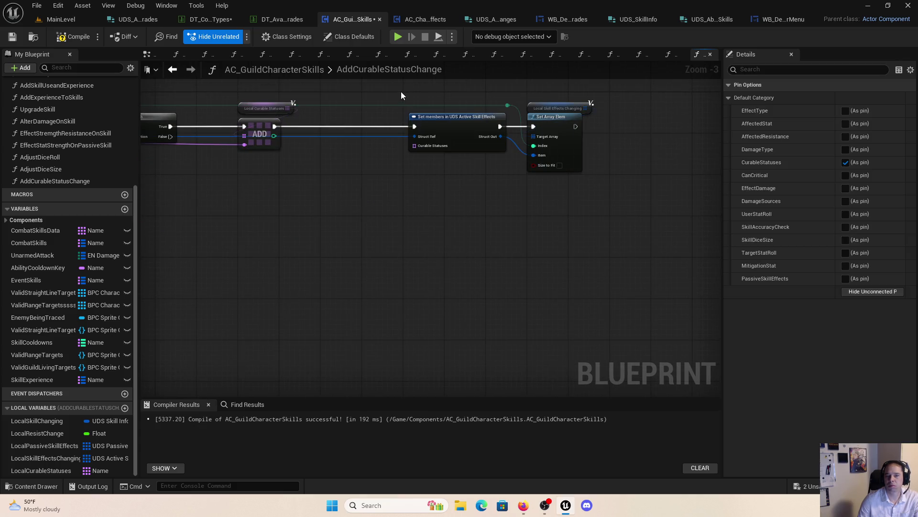
pyautogui.rightClick(413, 128)
pyautogui.click(452, 158)
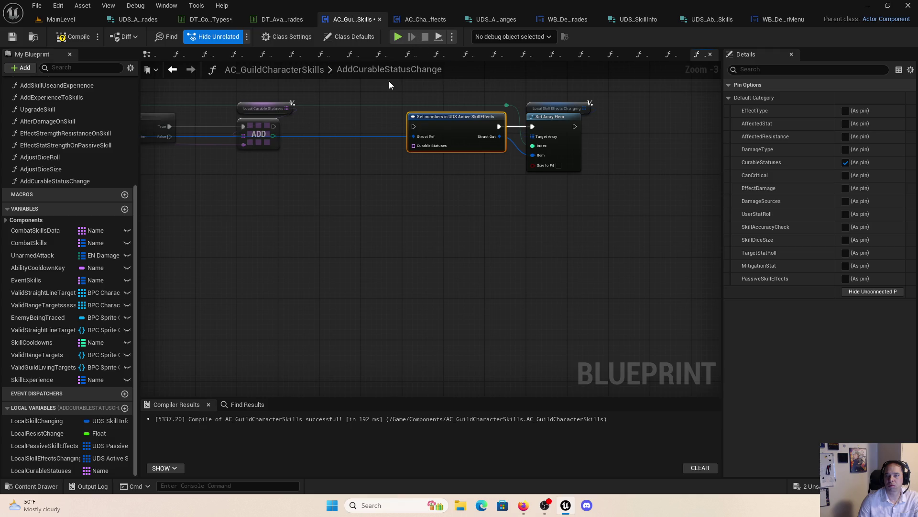
# Step: Move Set members beside the loop and run it from the For Each Loop's Completed pin
pyautogui.moveTo(394, 82); pyautogui.dragTo(598, 192)
pyautogui.moveTo(508, 123)
pyautogui.mouseDown()
pyautogui.moveTo(342, 262)
pyautogui.moveTo(647, 232)
pyautogui.moveTo(322, 241)
pyautogui.moveTo(602, 295)
pyautogui.moveTo(622, 177)
pyautogui.mouseUp()
pyautogui.scroll(-2, 342, 262)
pyautogui.moveTo(612, 227)
pyautogui.mouseDown()
pyautogui.moveTo(447, 282)
pyautogui.moveTo(438, 258)
pyautogui.mouseUp()
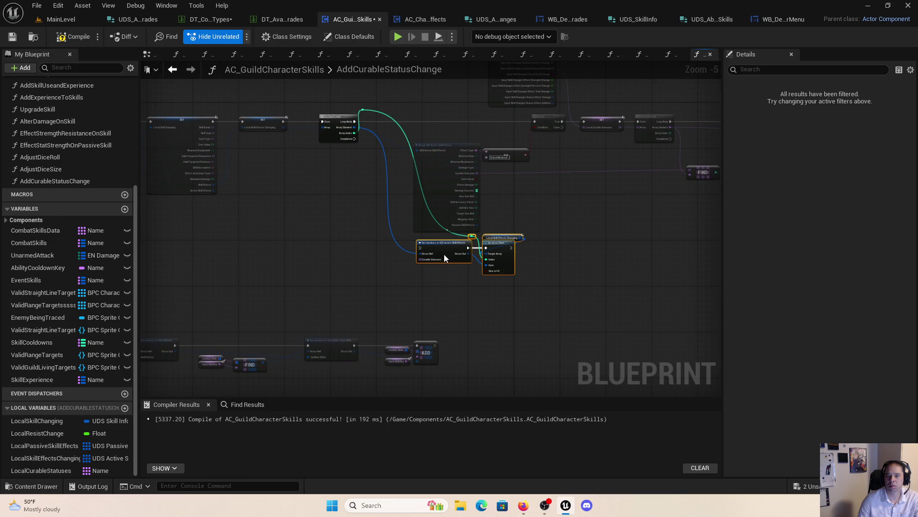
pyautogui.click(444, 254)
pyautogui.scroll(2, 435, 246)
pyautogui.press('f')
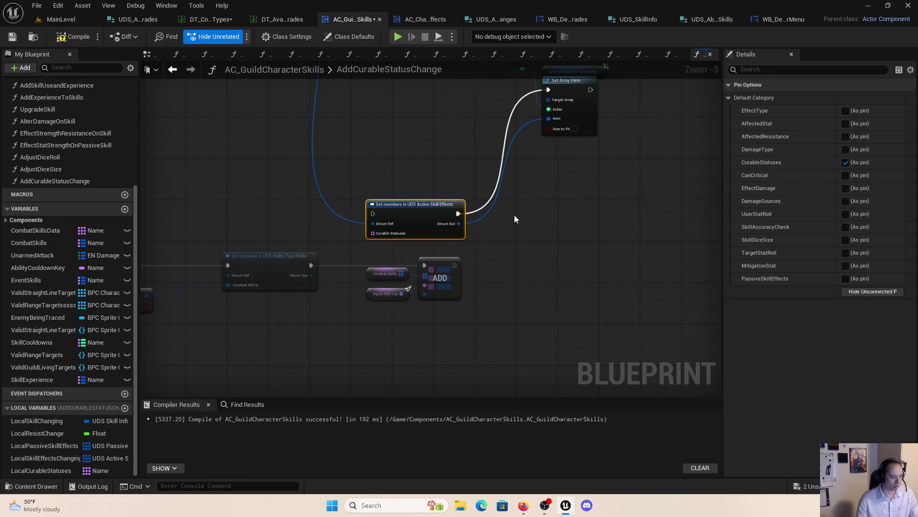
pyautogui.hotkey('ctrl', 'z')
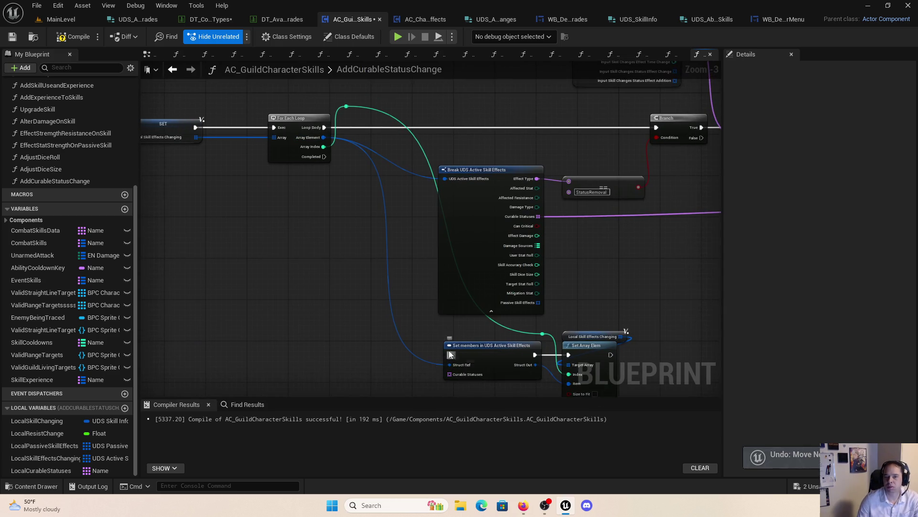
pyautogui.moveTo(449, 354)
pyautogui.mouseDown()
pyautogui.moveTo(334, 153)
pyautogui.moveTo(330, 170)
pyautogui.moveTo(325, 157)
pyautogui.moveTo(412, 216)
pyautogui.mouseUp()
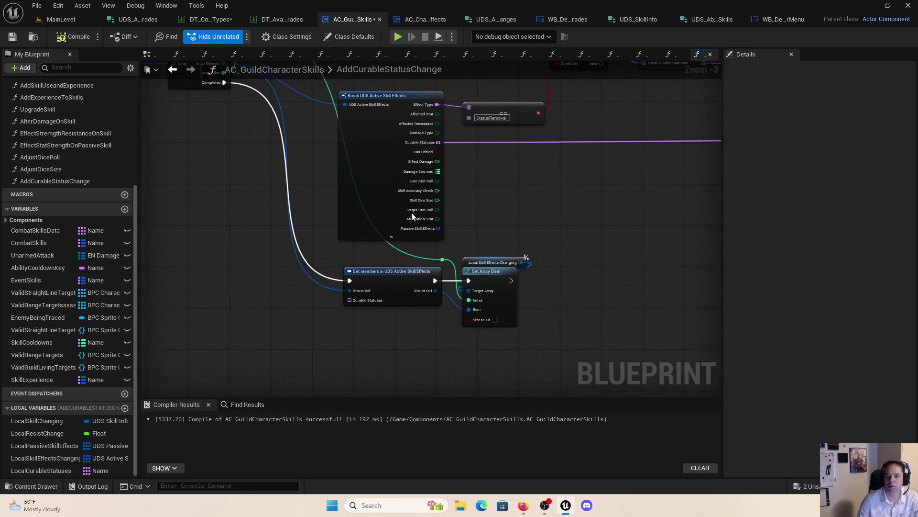
# Step: Route the loop's Array Index through the lower reroute knot and delete the unused upper knot
pyautogui.moveTo(553, 233); pyautogui.dragTo(530, 302)
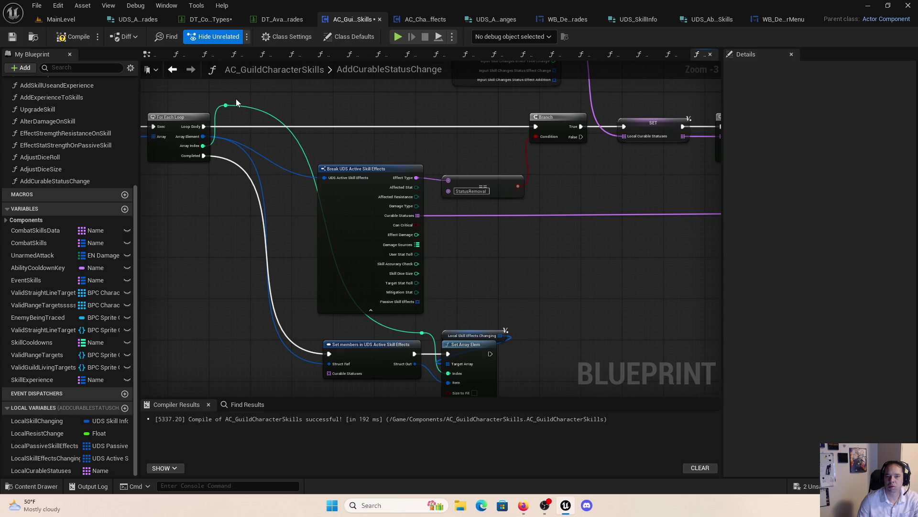
pyautogui.moveTo(203, 145); pyautogui.dragTo(422, 331)
pyautogui.press('Delete')
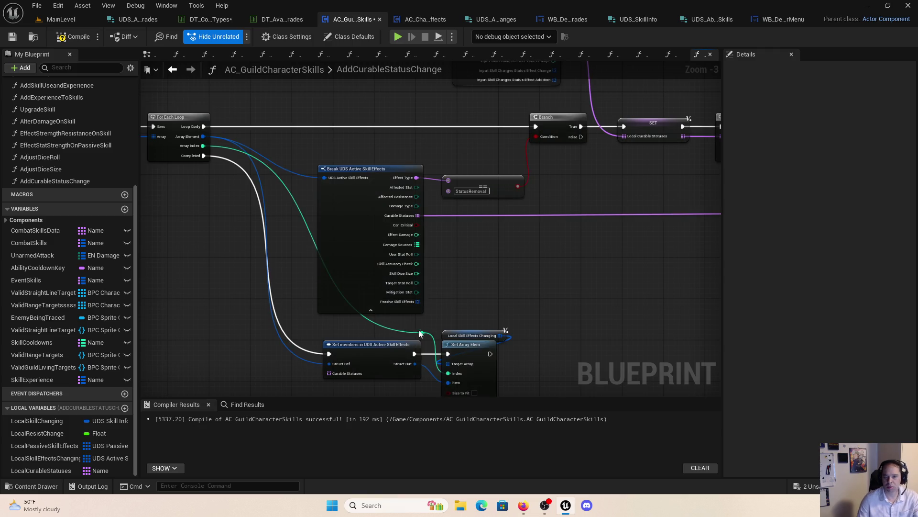
pyautogui.moveTo(430, 272); pyautogui.dragTo(462, 196)
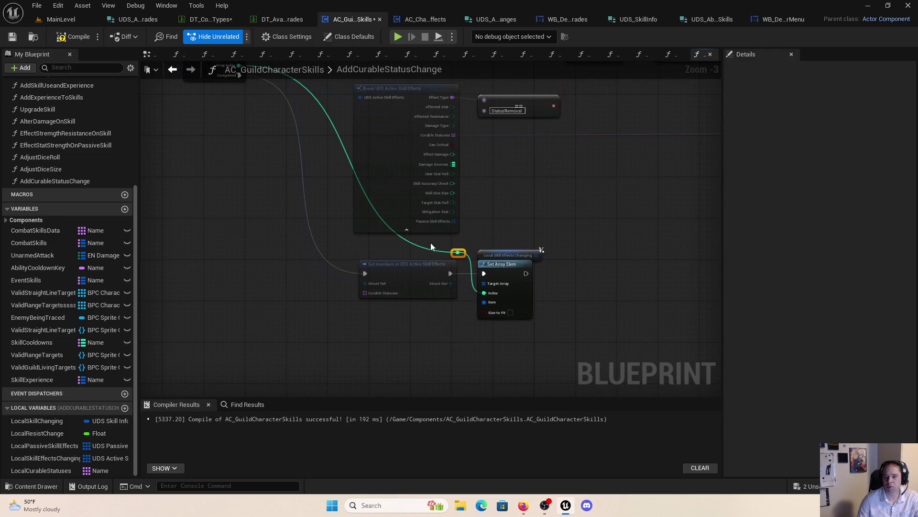
pyautogui.moveTo(457, 253); pyautogui.dragTo(354, 252)
pyautogui.click(441, 353)
pyautogui.moveTo(441, 352)
pyautogui.mouseDown()
pyautogui.moveTo(401, 344)
pyautogui.moveTo(274, 238)
pyautogui.moveTo(340, 260)
pyautogui.moveTo(430, 235)
pyautogui.moveTo(518, 235)
pyautogui.moveTo(343, 278)
pyautogui.mouseUp()
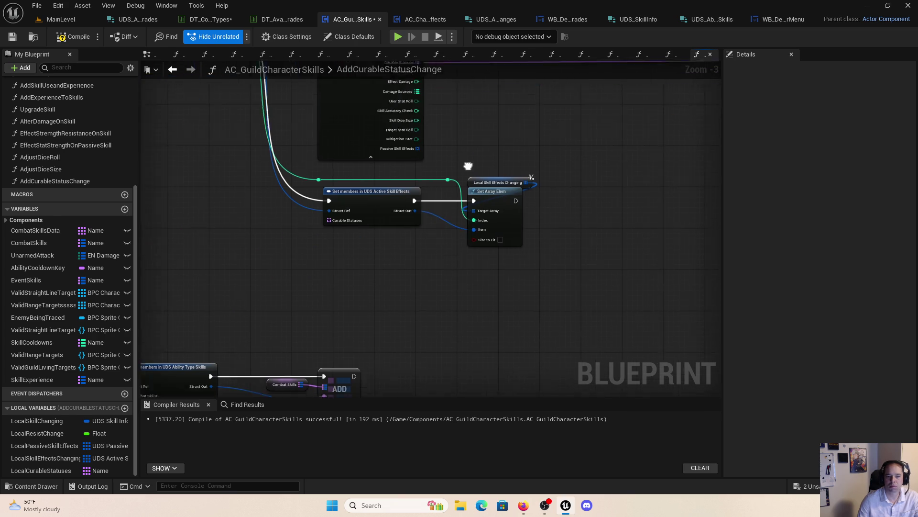
# Step: Connect a LocalCurableStatuses getter to the Set members Curable Statuses input
pyautogui.moveTo(41, 471); pyautogui.dragTo(282, 239)
pyautogui.scroll(3, 282, 230)
pyautogui.click(325, 249)
pyautogui.moveTo(350, 243)
pyautogui.mouseDown()
pyautogui.moveTo(413, 193)
pyautogui.moveTo(401, 199)
pyautogui.mouseUp()
pyautogui.moveTo(285, 244); pyautogui.dragTo(310, 199)
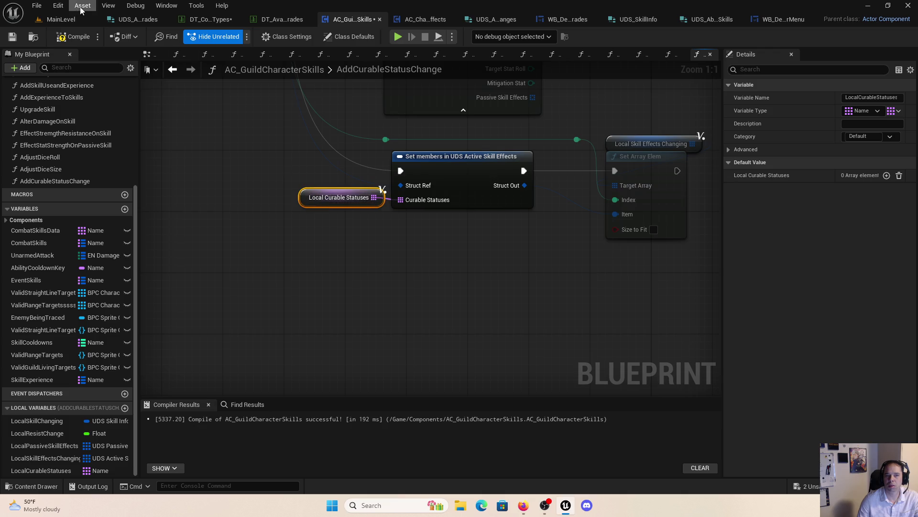
pyautogui.scroll(-3, 379, 257)
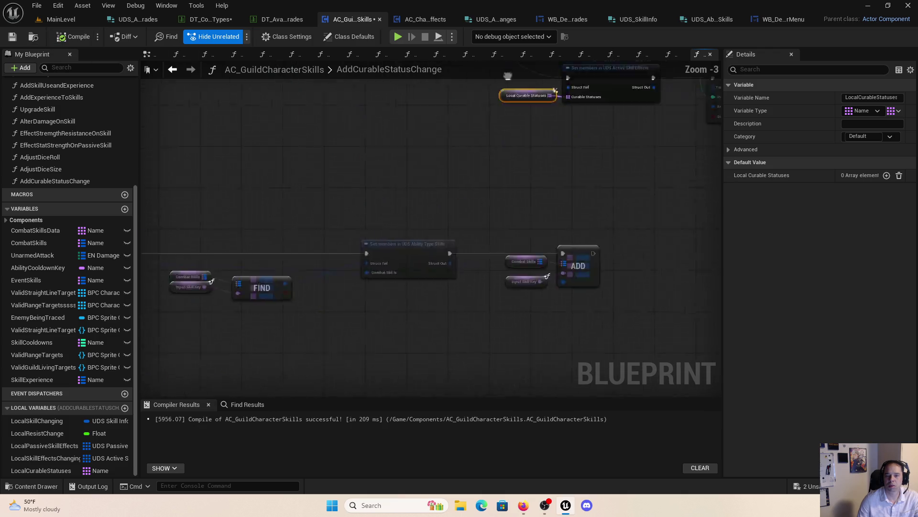
pyautogui.click(33, 6)
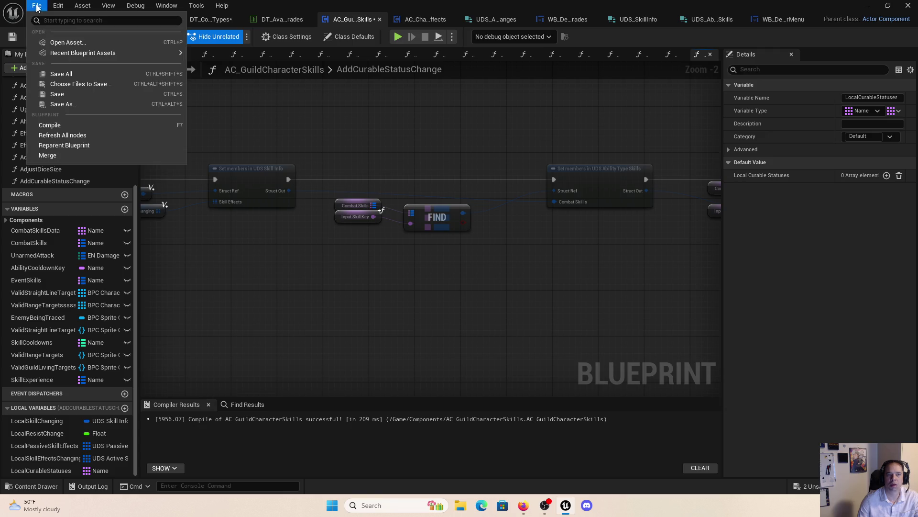
# Step: Save all assets and add an entry to the Healer's InherentImprovementUpgrades in DT_CombatAbilityTypes
pyautogui.click(58, 71)
pyautogui.click(208, 19)
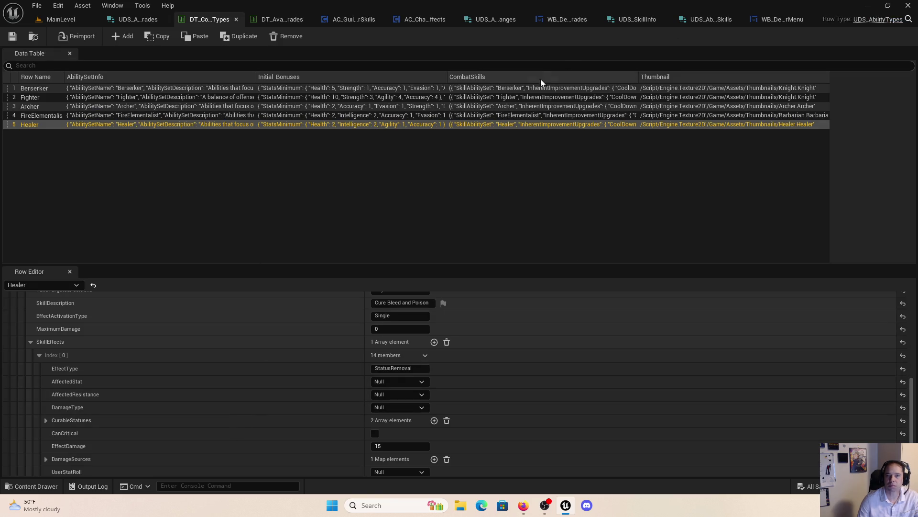
pyautogui.scroll(10, 199, 360)
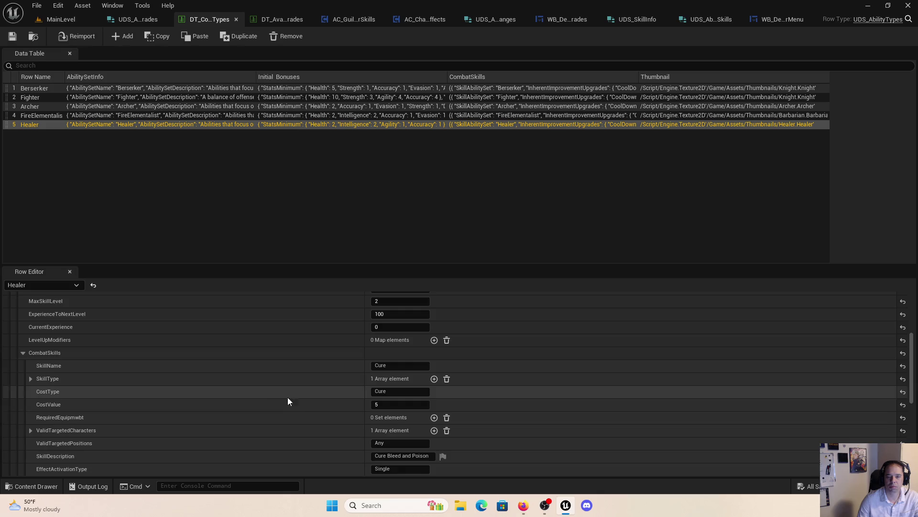
pyautogui.scroll(2, 305, 402)
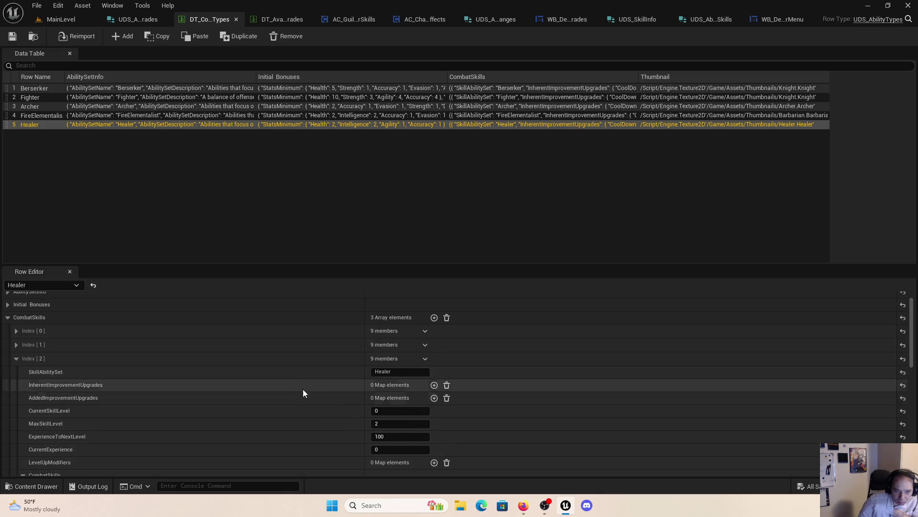
pyautogui.scroll(-4, 303, 394)
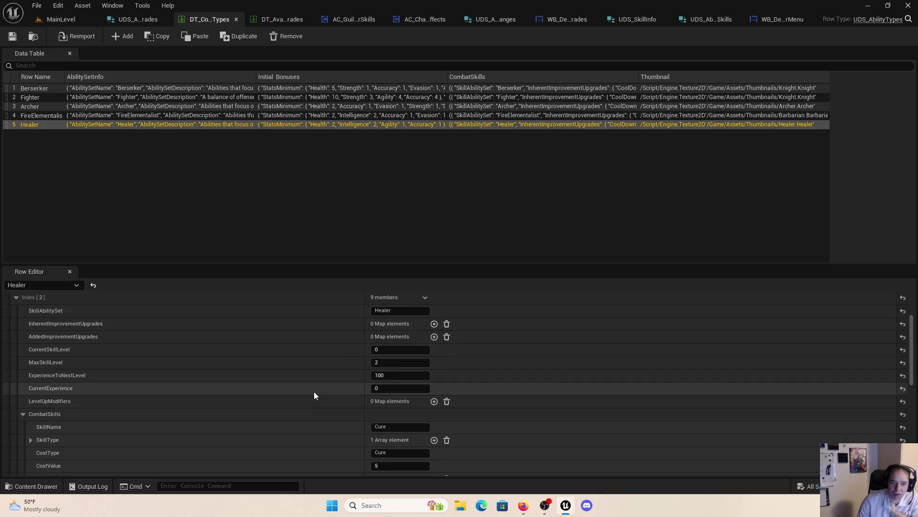
pyautogui.click(435, 324)
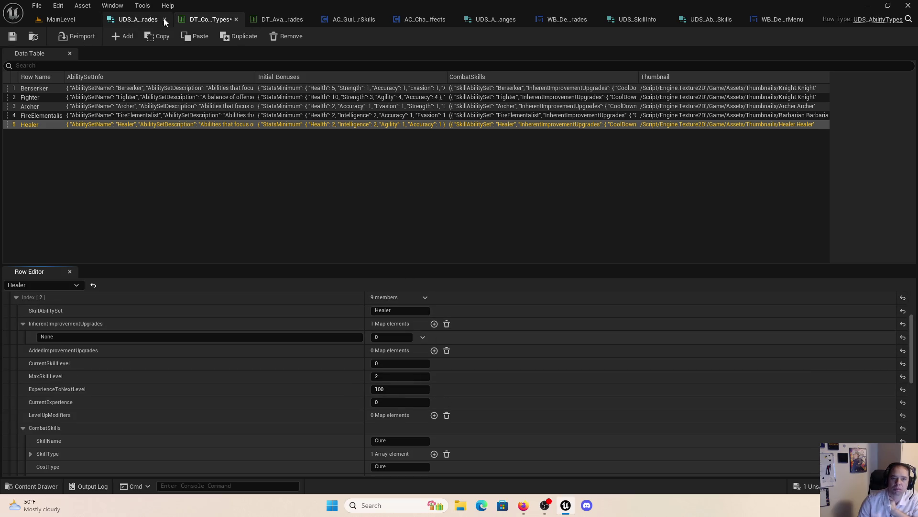
# Step: Set the new upgrade entry to CureBurn with level 1, matching the name in DT_AvailableUpgrades
pyautogui.click(276, 19)
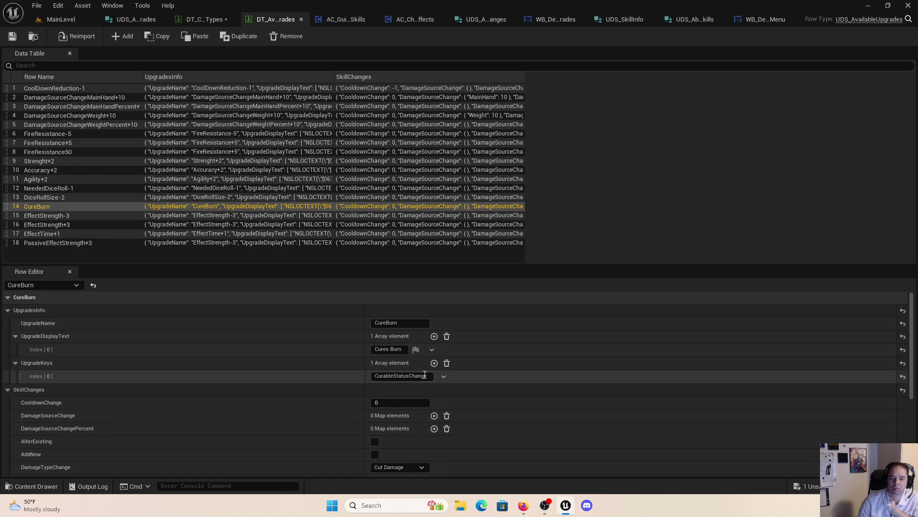
pyautogui.click(424, 376)
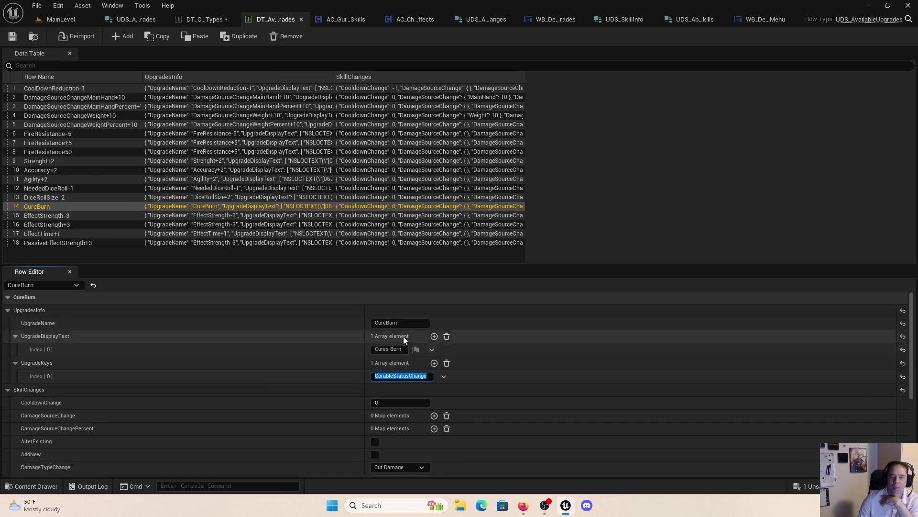
pyautogui.click(401, 323)
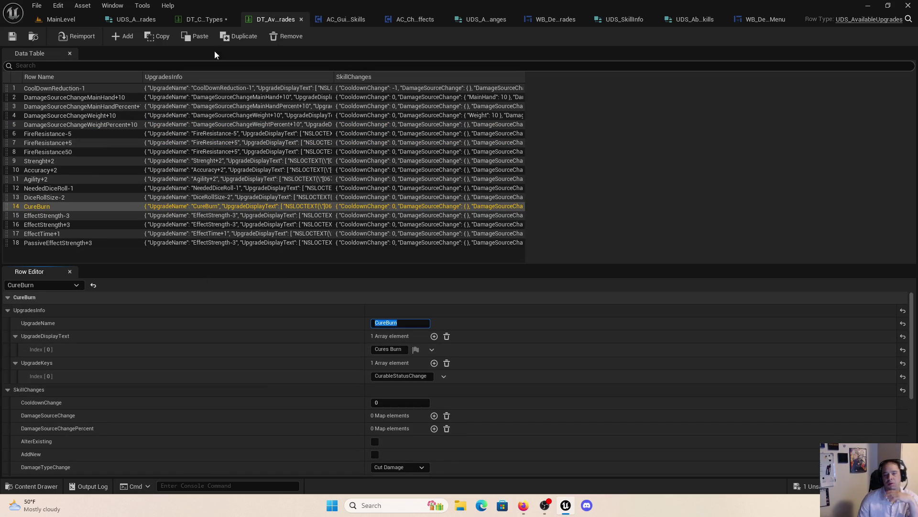
pyautogui.click(205, 19)
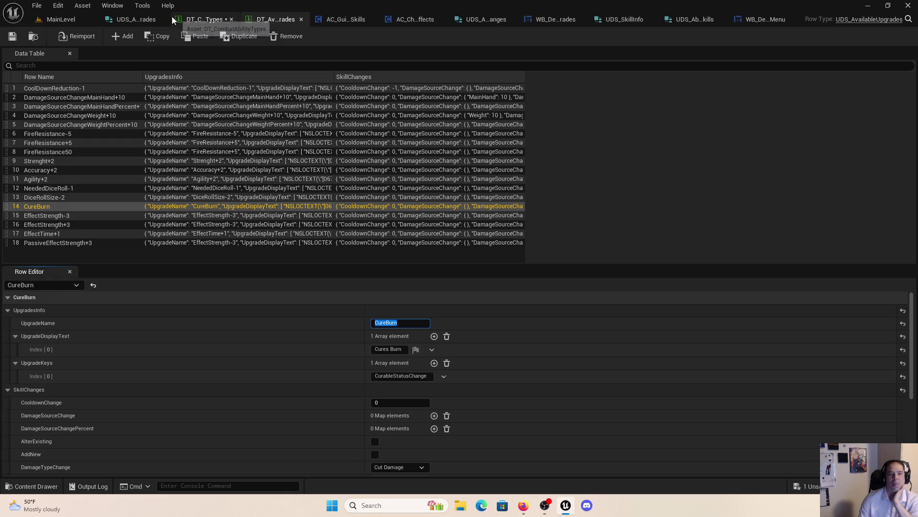
pyautogui.click(96, 337)
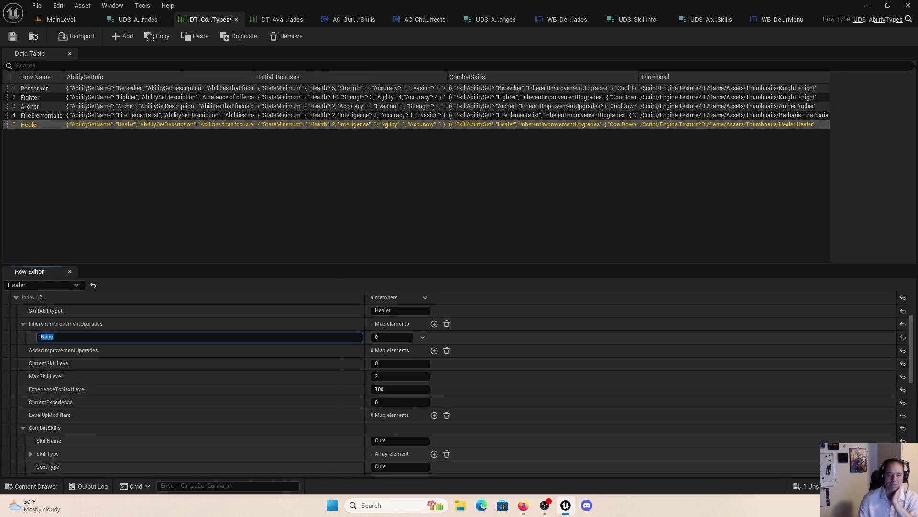
pyautogui.write('CureBurn')
pyautogui.click(388, 338)
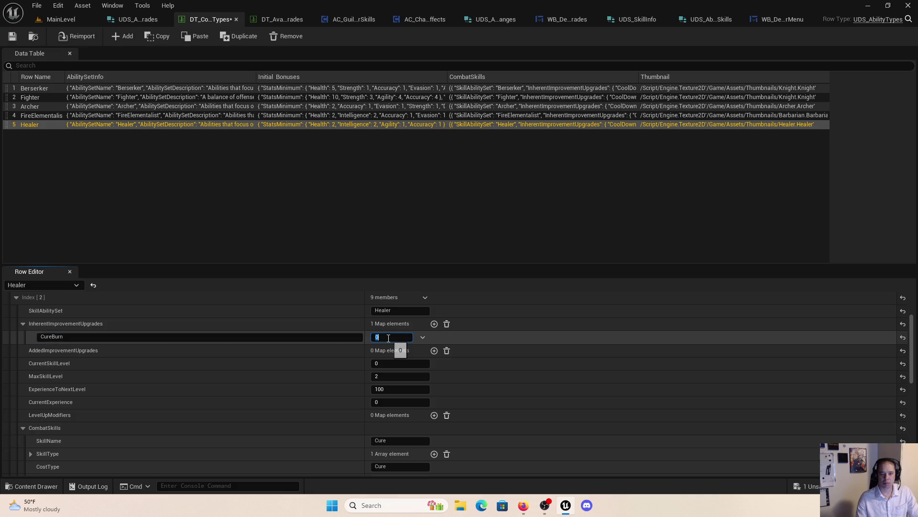
pyautogui.write('1')
pyautogui.press('Return')
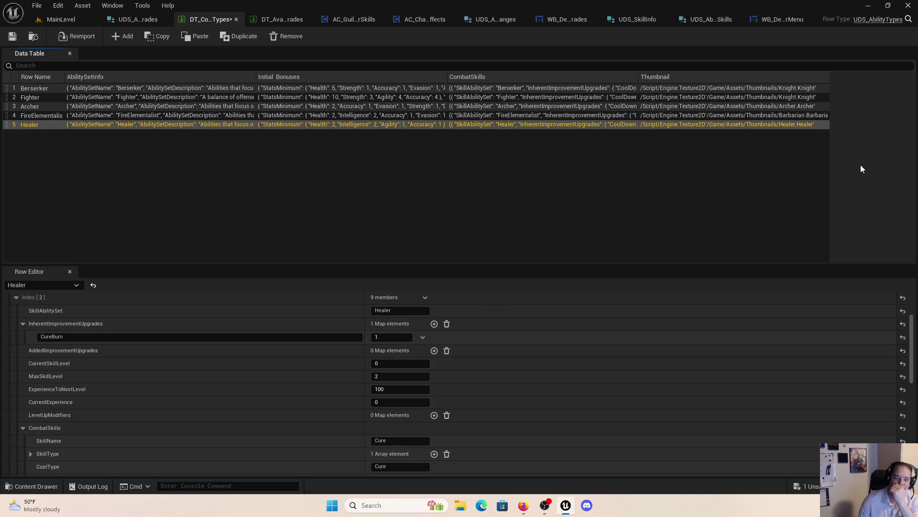
pyautogui.click(350, 20)
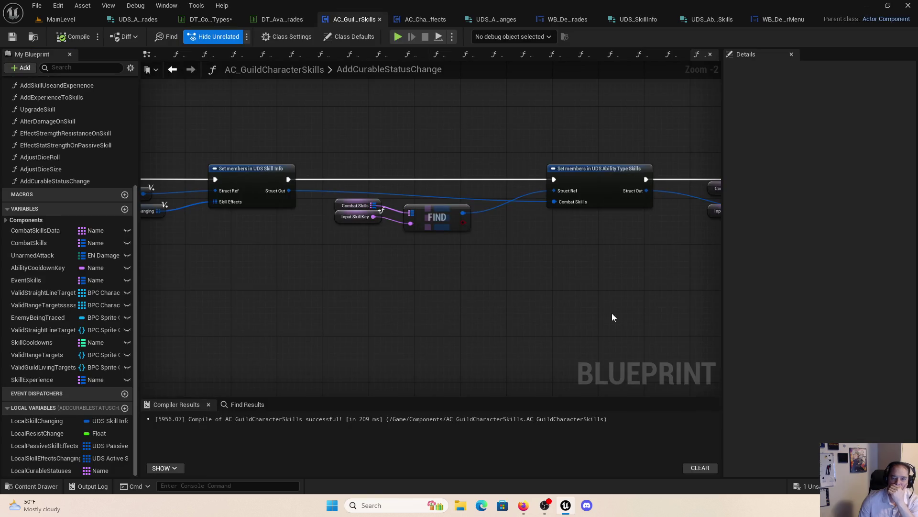
# Step: Place an Add Curable Status Change call on UpgradeSkill's Curable Status Change case
pyautogui.doubleClick(40, 109)
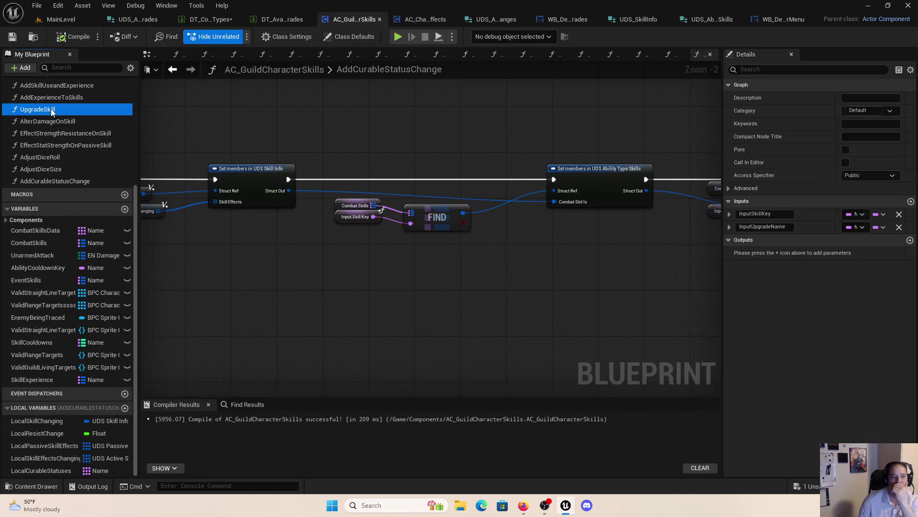
pyautogui.scroll(-3, 341, 217)
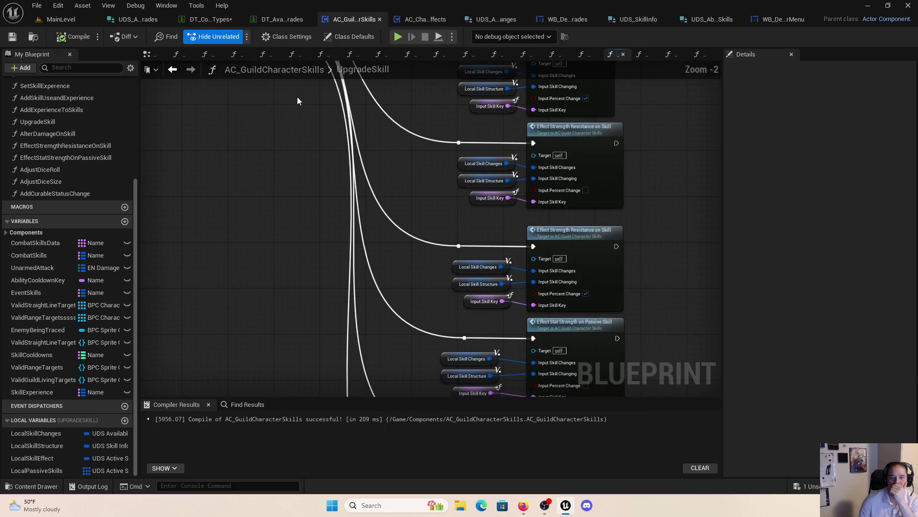
pyautogui.click(56, 184)
pyautogui.moveTo(68, 195)
pyautogui.mouseDown()
pyautogui.moveTo(546, 231)
pyautogui.moveTo(467, 261)
pyautogui.moveTo(281, 94)
pyautogui.moveTo(163, 106)
pyautogui.moveTo(492, 191)
pyautogui.moveTo(643, 316)
pyautogui.moveTo(629, 294)
pyautogui.mouseUp()
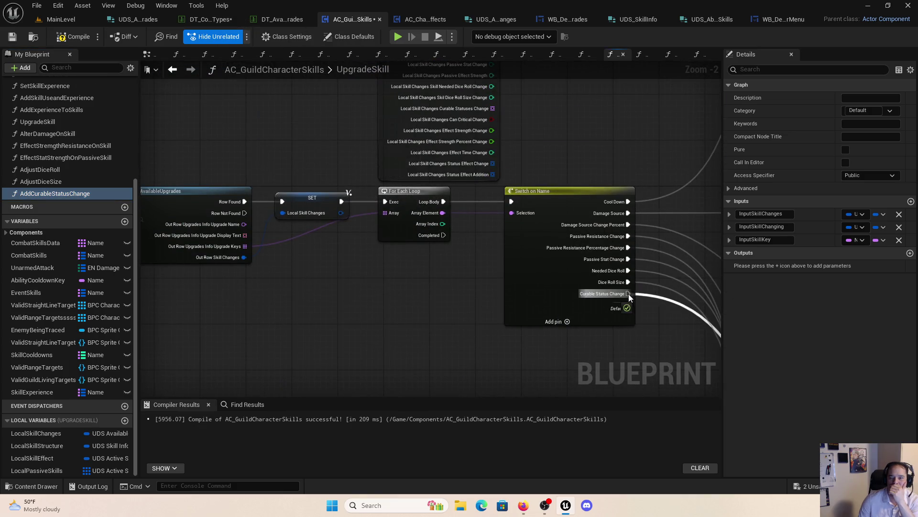
pyautogui.scroll(-3, 629, 294)
pyautogui.scroll(3, 470, 355)
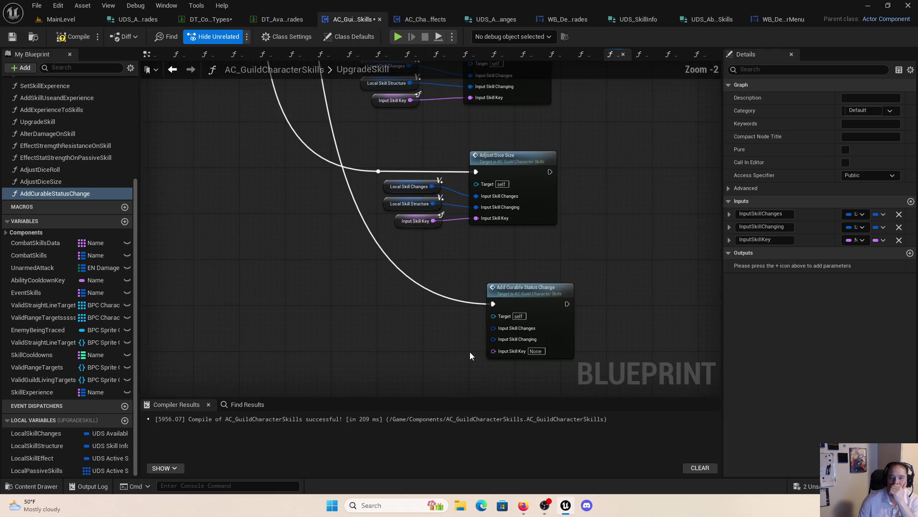
pyautogui.doubleClick(464, 298)
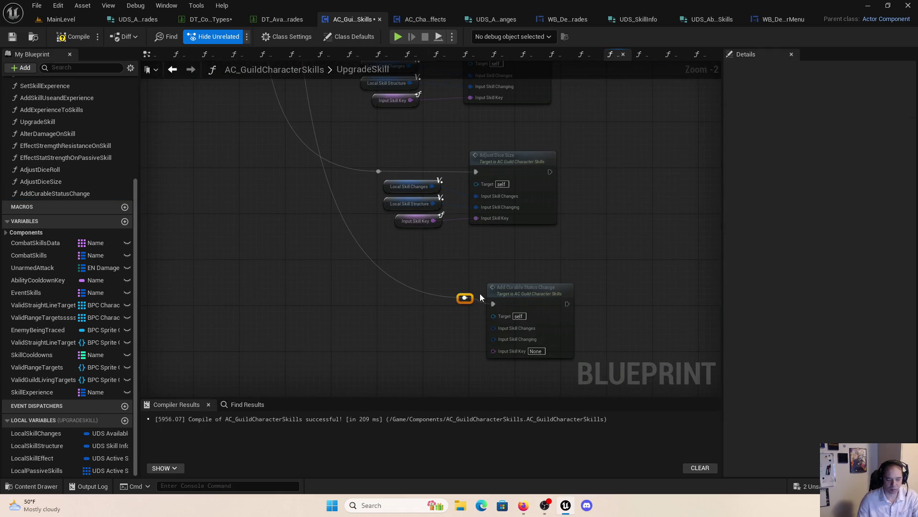
pyautogui.scroll(1, 481, 297)
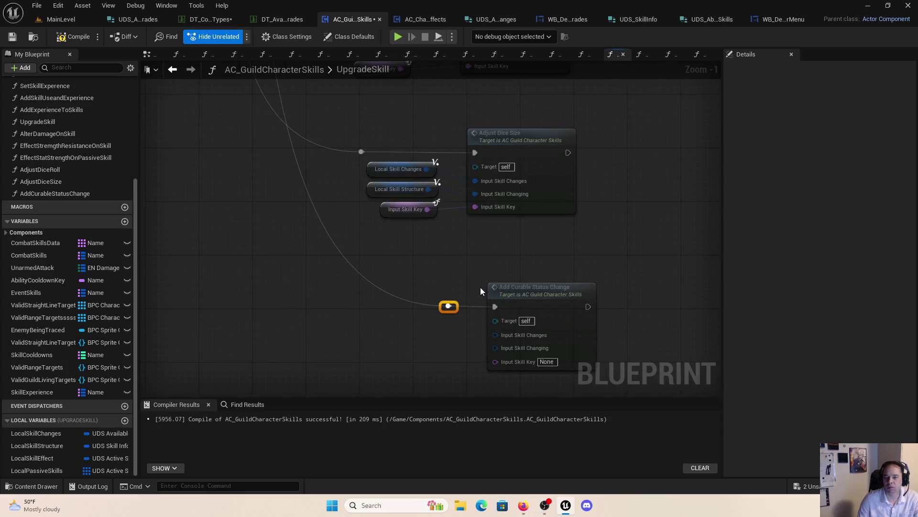
pyautogui.hotkey('ctrl', 'z')
# Step: Move the Local Skill Changes, Local Skill Structure and Input Skill Key nodes and wire them into the call
pyautogui.moveTo(440, 223); pyautogui.dragTo(381, 158)
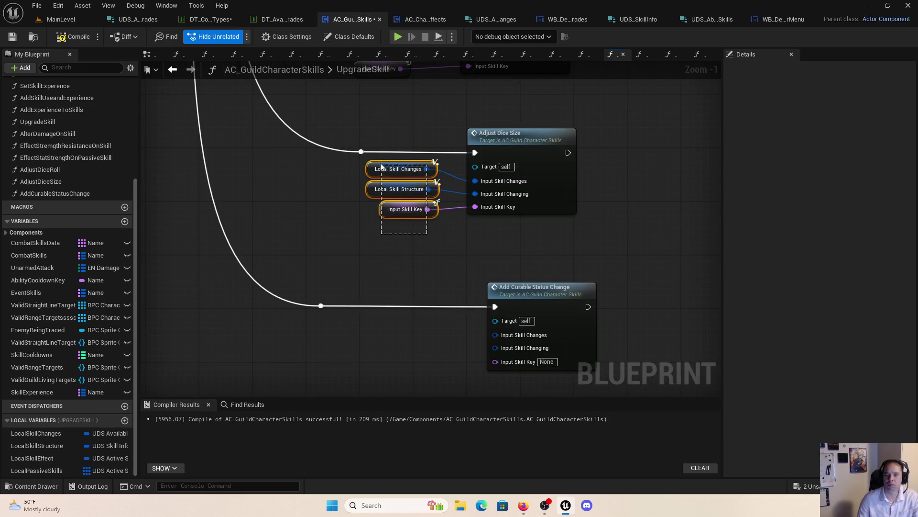
pyautogui.hotkey('ctrl', 'x')
pyautogui.scroll(1, 439, 203)
pyautogui.hotkey('ctrl', 'v')
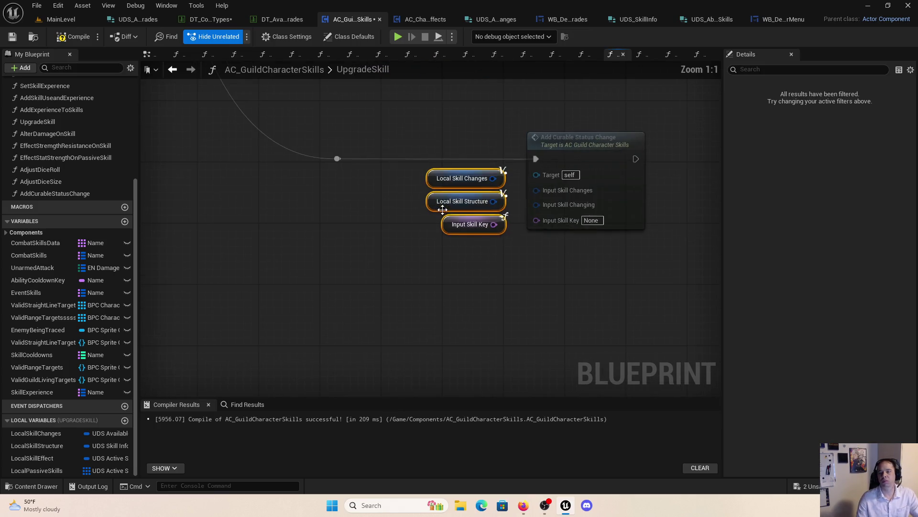
pyautogui.click(550, 191)
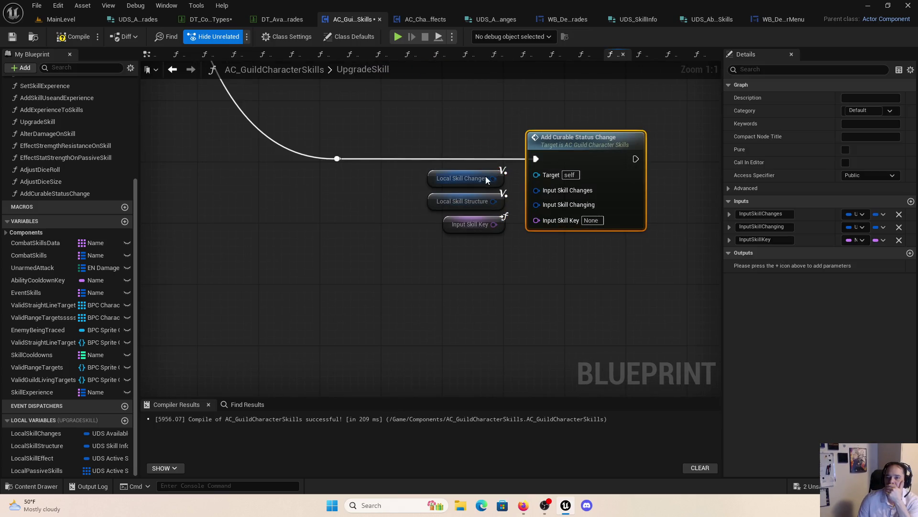
pyautogui.moveTo(494, 178)
pyautogui.mouseDown()
pyautogui.moveTo(543, 193)
pyautogui.moveTo(543, 206)
pyautogui.mouseUp()
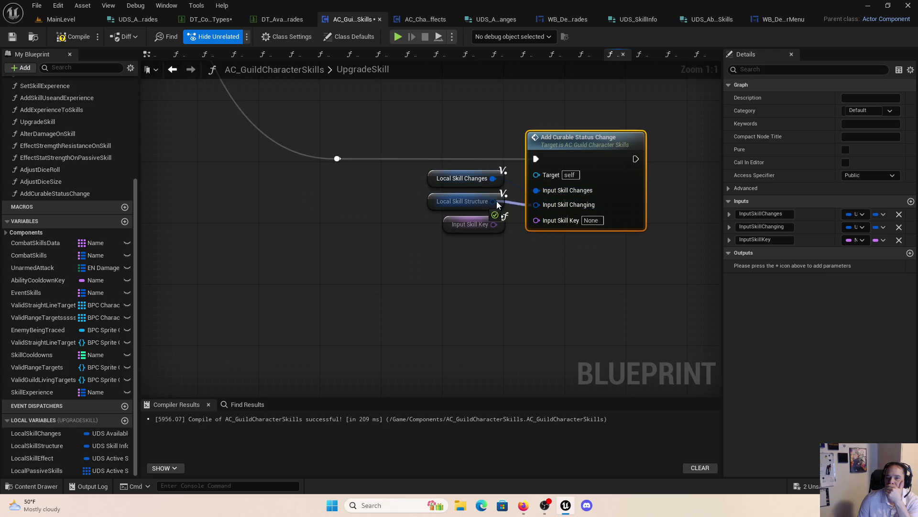
pyautogui.moveTo(494, 225)
pyautogui.mouseDown()
pyautogui.moveTo(554, 221)
pyautogui.moveTo(543, 220)
pyautogui.mouseUp()
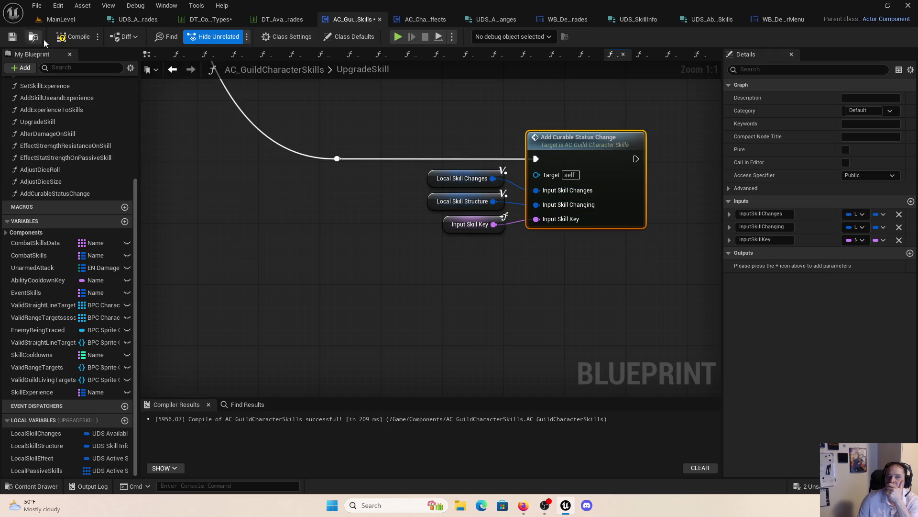
# Step: Compile the blueprint and save all modified assets
pyautogui.click(74, 37)
pyautogui.click(48, 5)
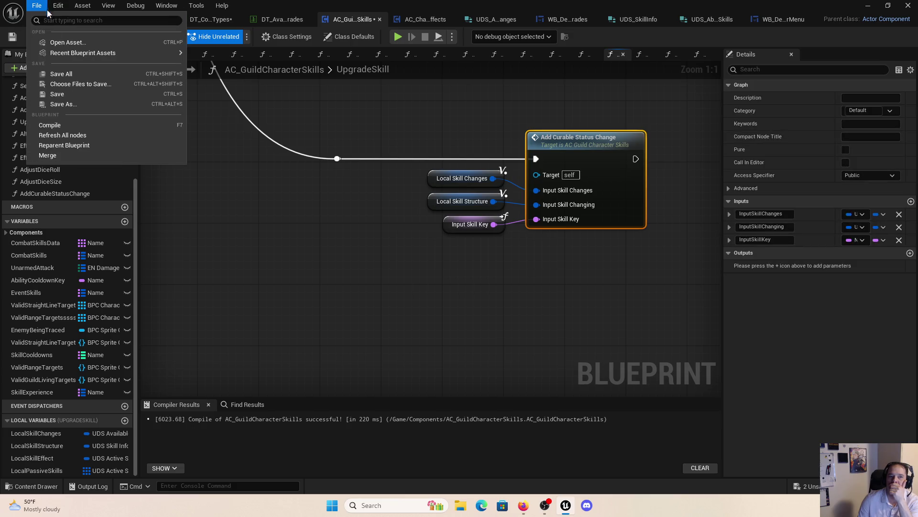
pyautogui.moveTo(37, 5)
pyautogui.click(61, 74)
pyautogui.click(470, 113)
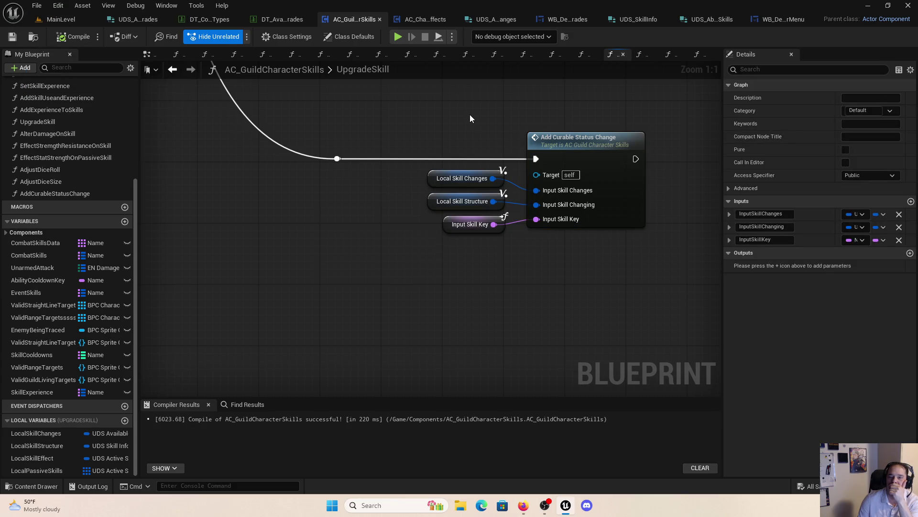
pyautogui.click(276, 24)
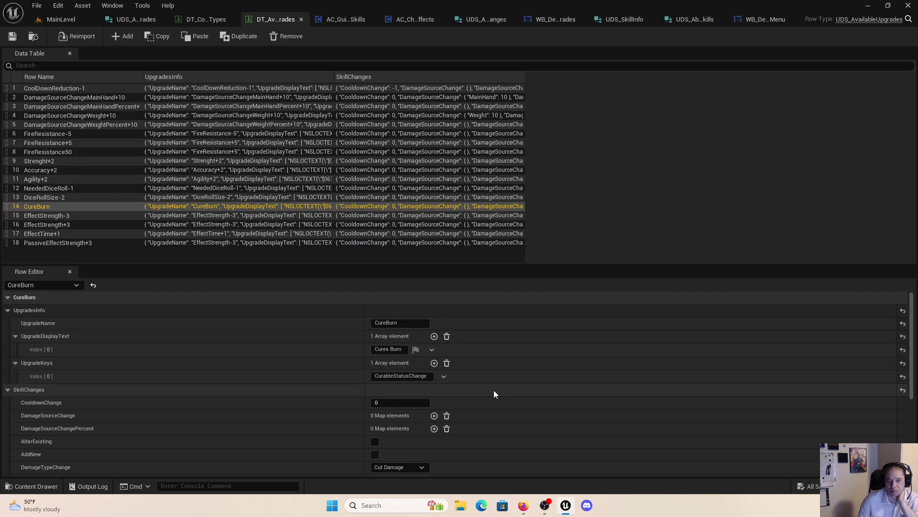
# Step: Check the Healer Cure skill's curable statuses in the combat skill table, then play-test from AC_GuildCharacterSkills
pyautogui.click(210, 19)
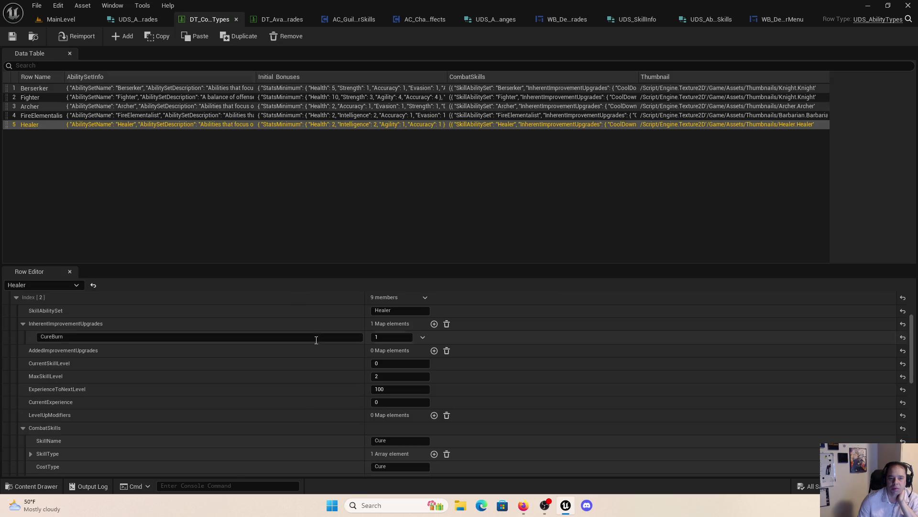
pyautogui.scroll(-2, 418, 399)
pyautogui.scroll(-2, 419, 401)
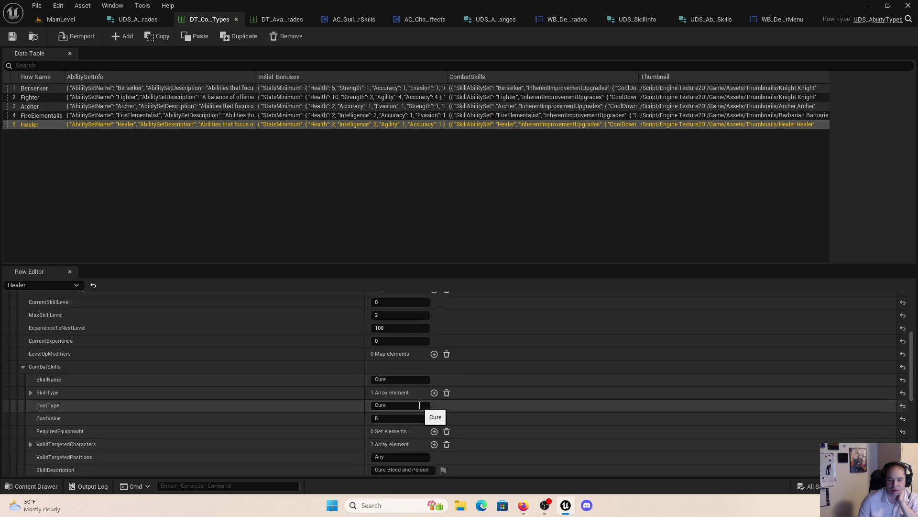
pyautogui.scroll(-2, 418, 410)
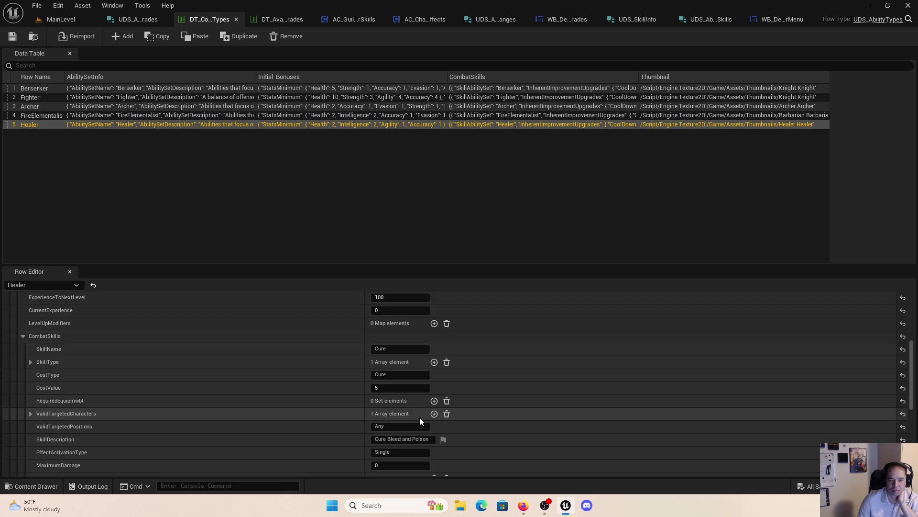
pyautogui.scroll(-4, 420, 417)
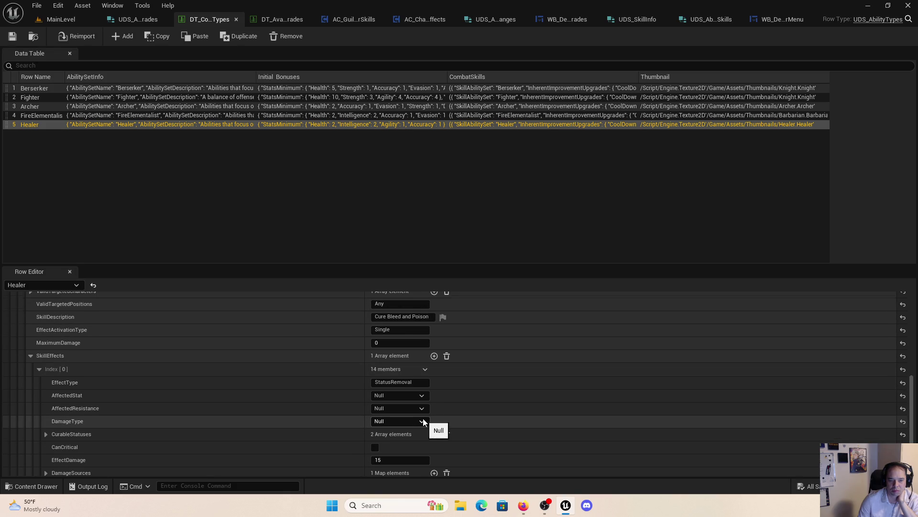
pyautogui.scroll(-2, 422, 420)
pyautogui.click(46, 374)
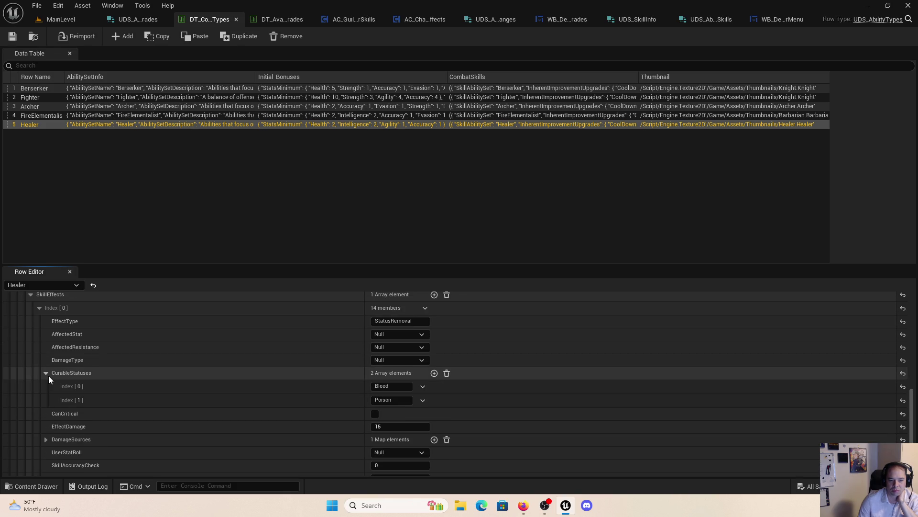
pyautogui.click(46, 373)
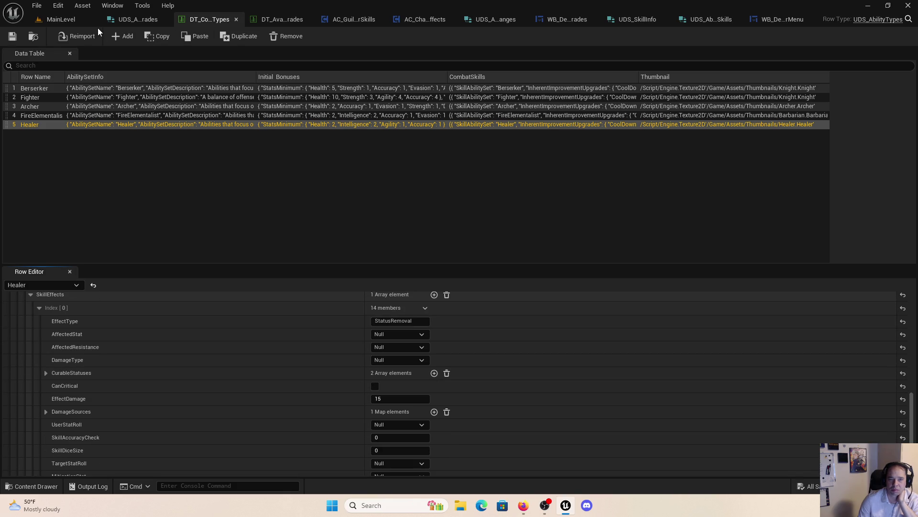
pyautogui.click(352, 19)
pyautogui.click(397, 37)
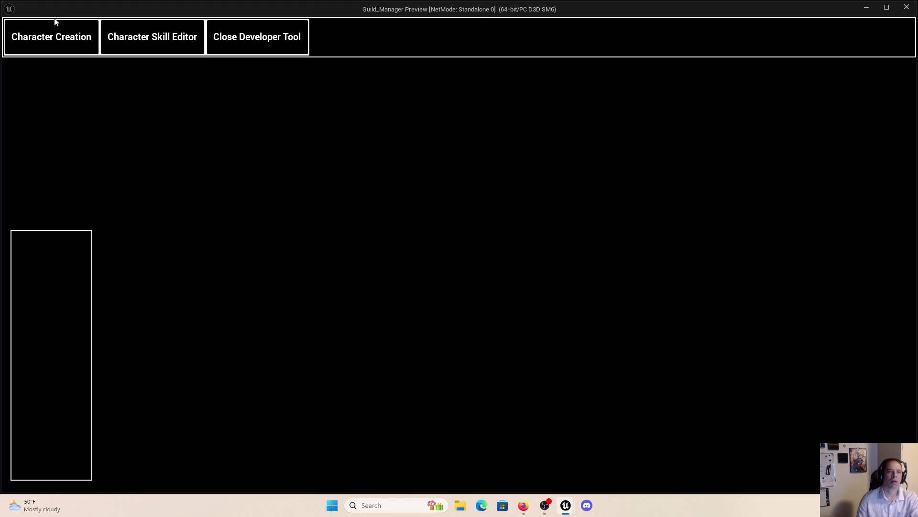
# Step: Create a Human Healer in the preview and apply a Cure upgrade to trigger the BTN_Upgrade breakpoint
pyautogui.click(65, 50)
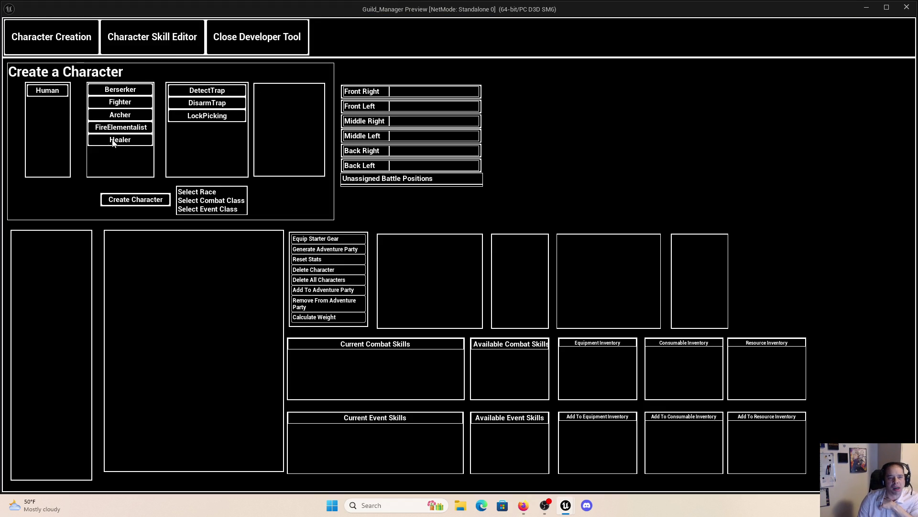
pyautogui.click(113, 201)
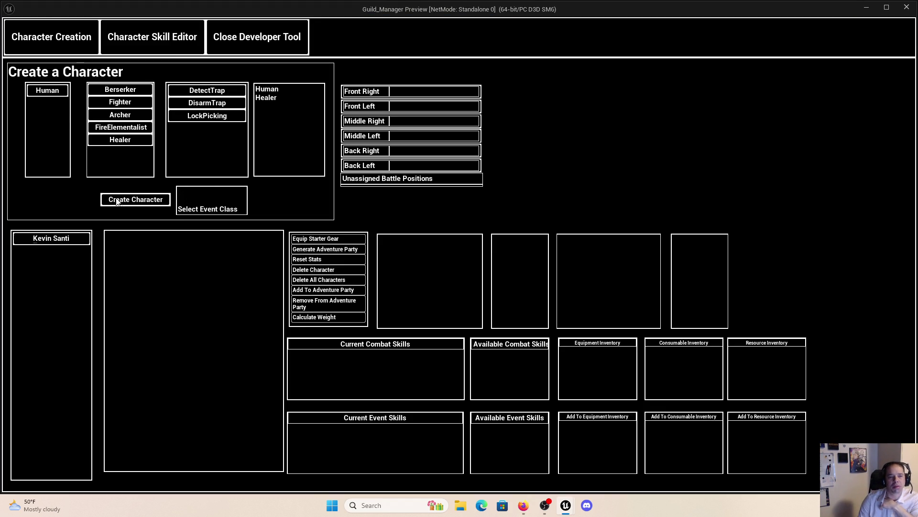
pyautogui.click(51, 237)
pyautogui.click(178, 38)
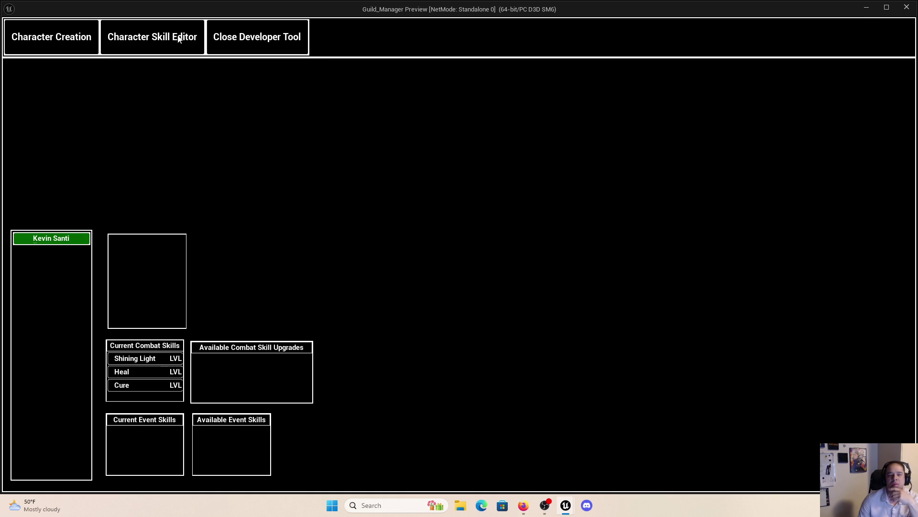
pyautogui.click(157, 386)
pyautogui.click(242, 361)
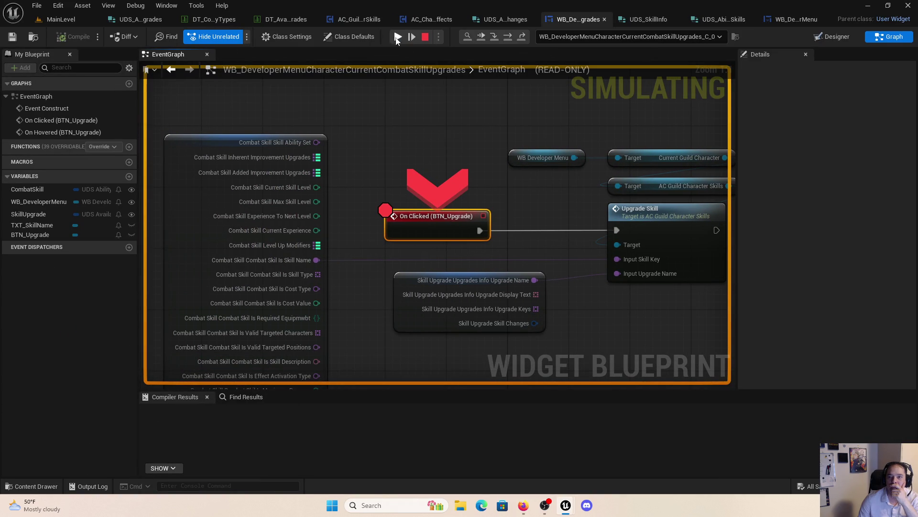
# Step: Resume past the breakpoint, inspect the ForEachLoop macro behind the infinite-loop error, then close it and the Message Log
pyautogui.click(397, 38)
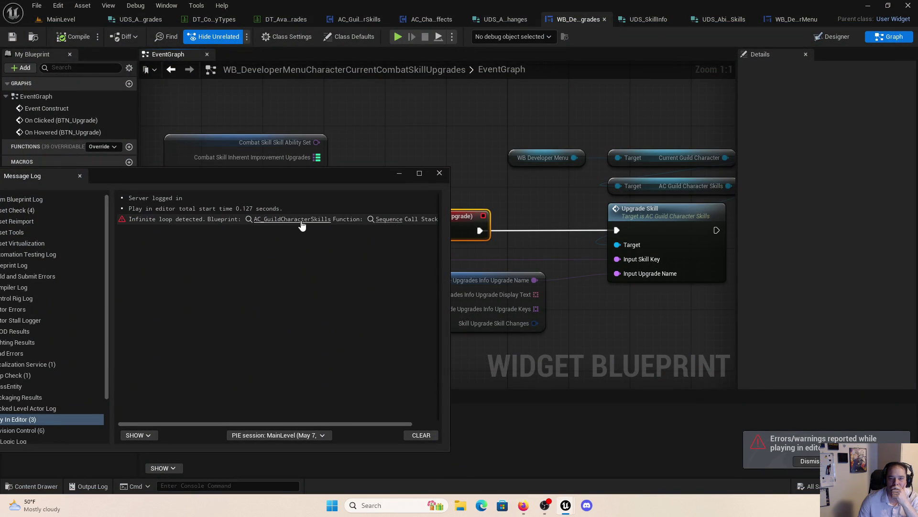
pyautogui.click(299, 220)
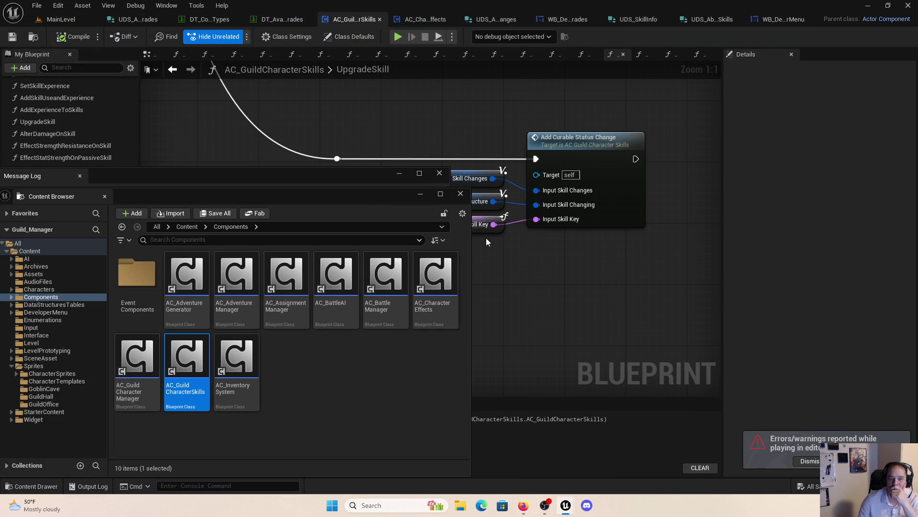
pyautogui.click(461, 194)
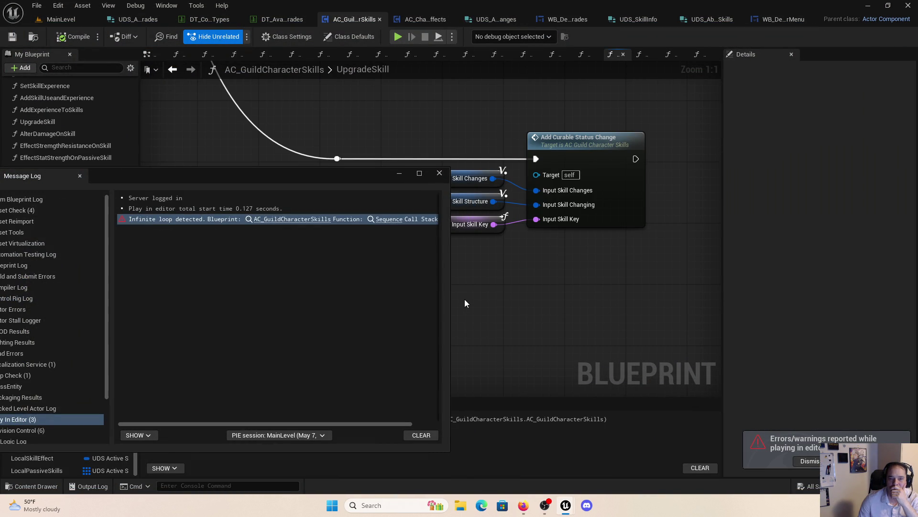
pyautogui.click(386, 219)
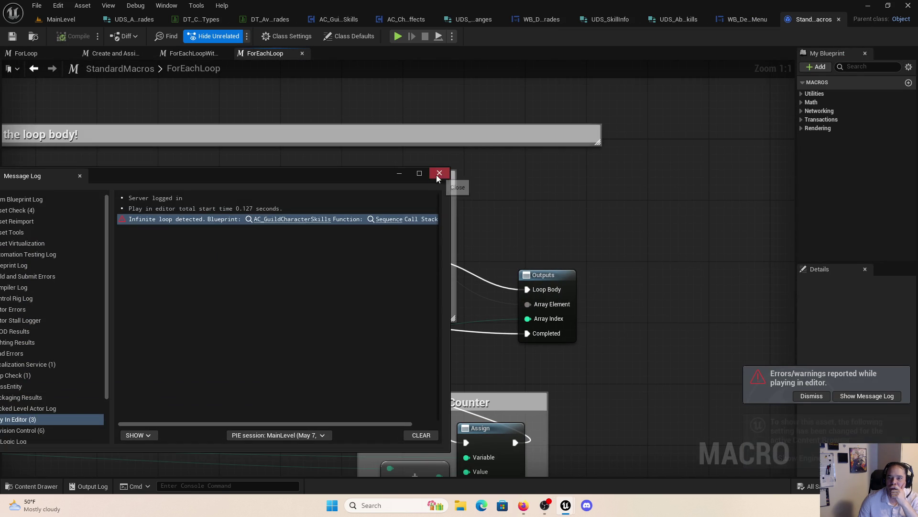
pyautogui.click(439, 173)
pyautogui.click(839, 19)
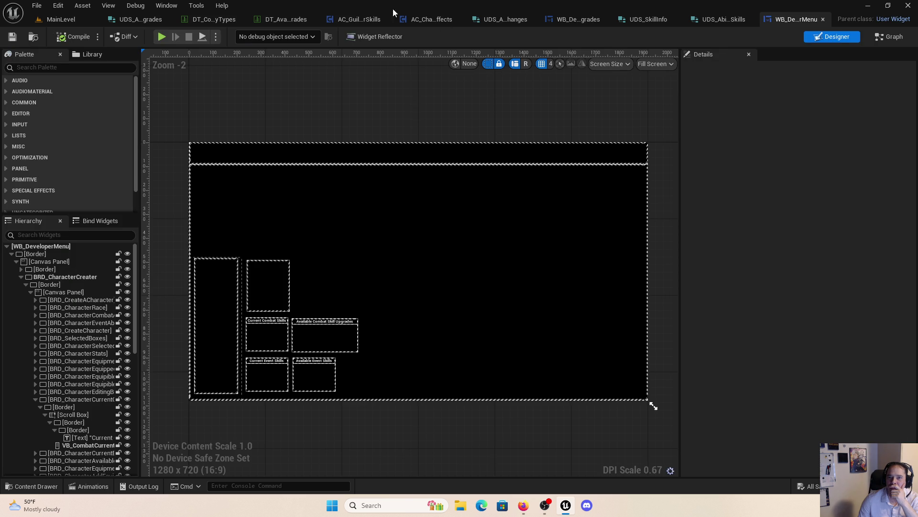
pyautogui.click(335, 19)
# Step: Review the AddCurableStatusChange graph's skill-effect break, For Each Loop, FIND, ADD and SET nodes
pyautogui.scroll(-2, 494, 243)
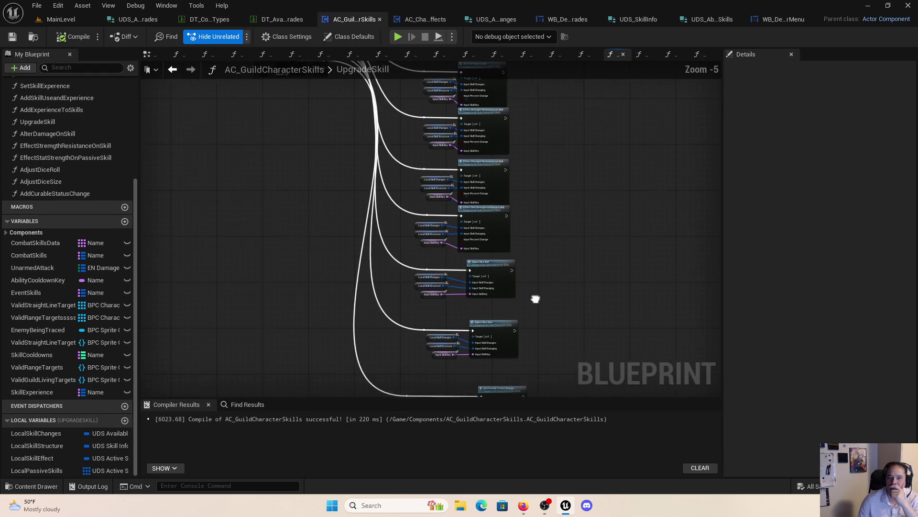
pyautogui.scroll(4, 472, 210)
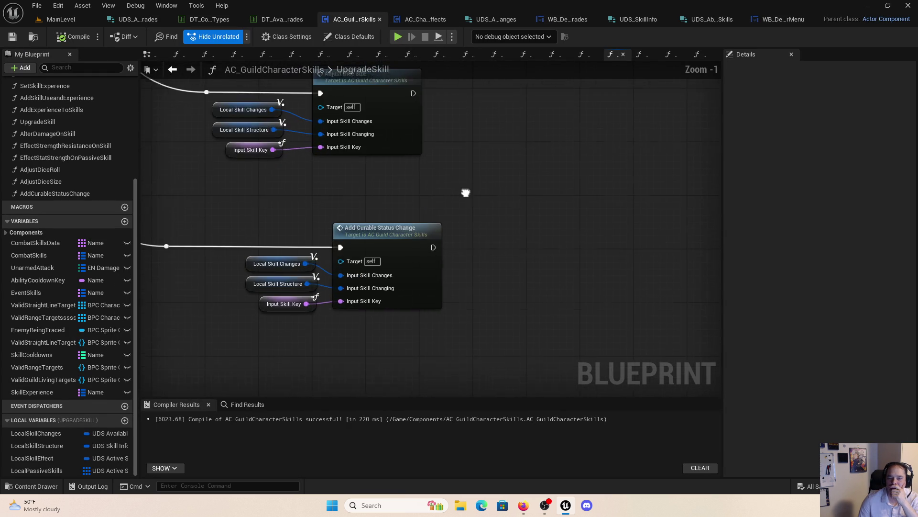
pyautogui.scroll(-4, 377, 157)
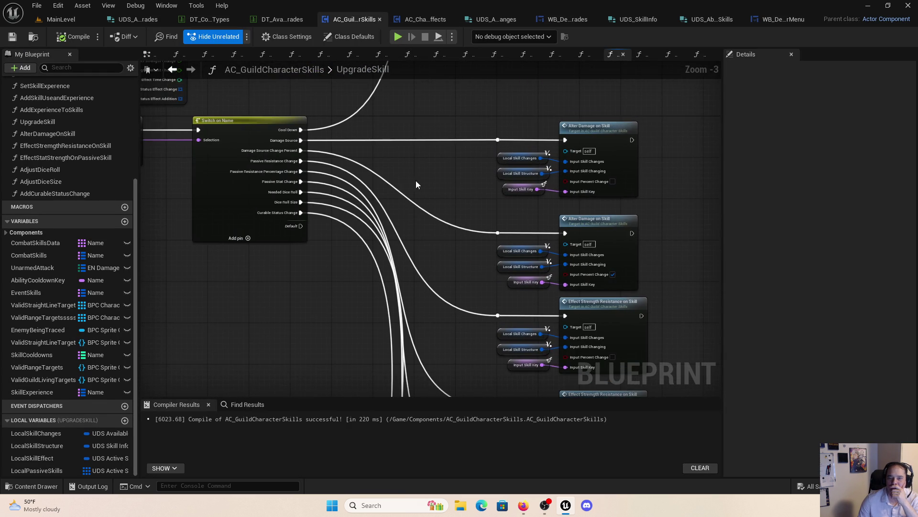
pyautogui.scroll(2, 415, 180)
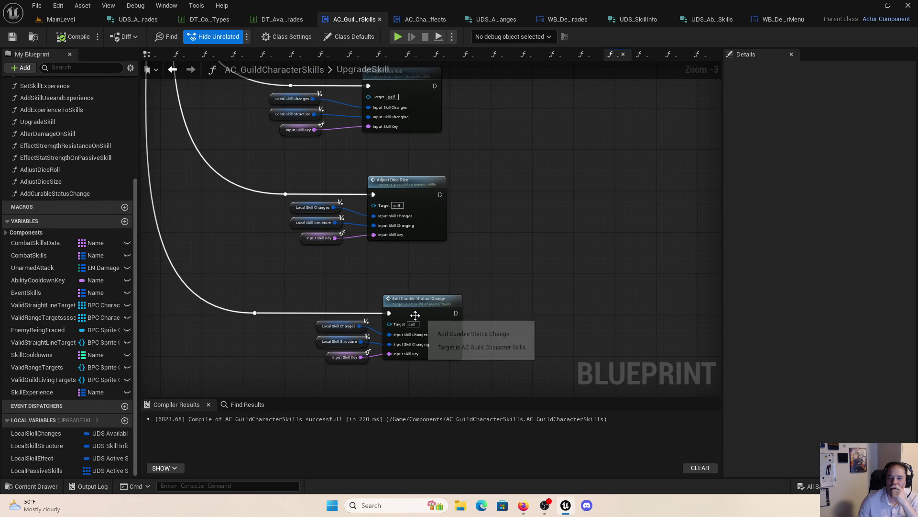
pyautogui.doubleClick(416, 311)
pyautogui.scroll(-4, 260, 244)
pyautogui.scroll(3, 563, 222)
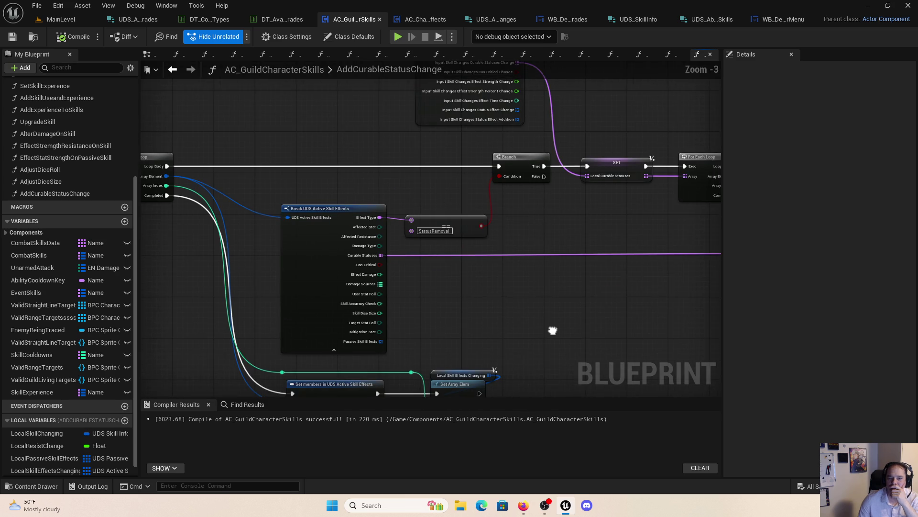
pyautogui.moveTo(472, 300)
pyautogui.mouseDown()
pyautogui.moveTo(430, 328)
pyautogui.moveTo(468, 274)
pyautogui.mouseUp()
pyautogui.moveTo(559, 292); pyautogui.dragTo(249, 322)
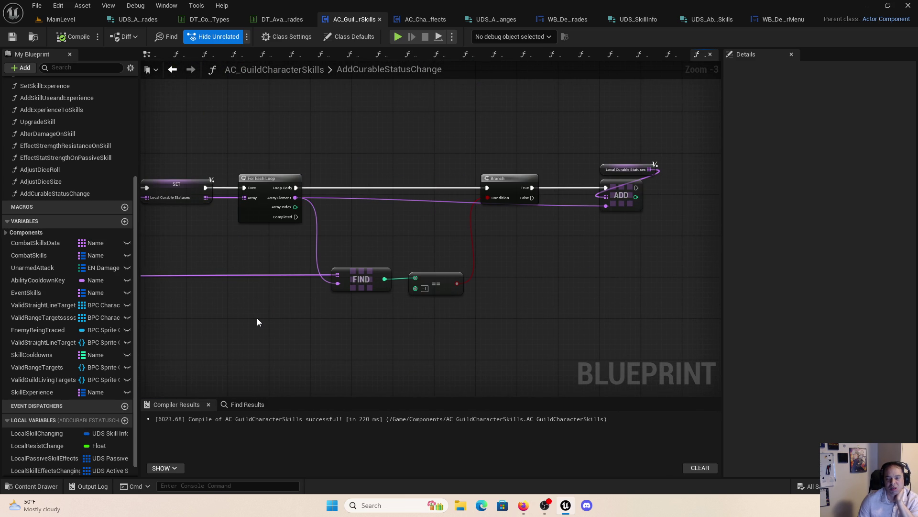
pyautogui.moveTo(257, 317)
pyautogui.mouseDown()
pyautogui.moveTo(648, 277)
pyautogui.moveTo(663, 261)
pyautogui.mouseUp()
pyautogui.scroll(-4, 264, 322)
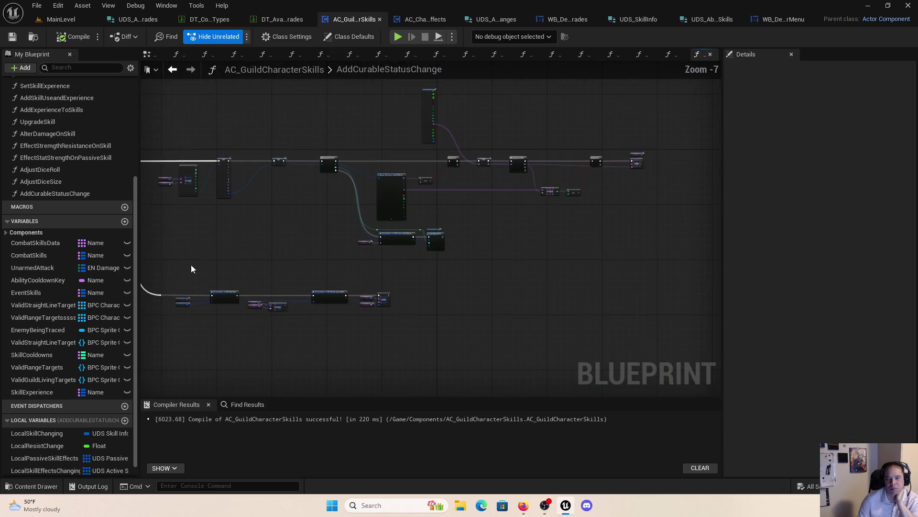
pyautogui.scroll(5, 419, 268)
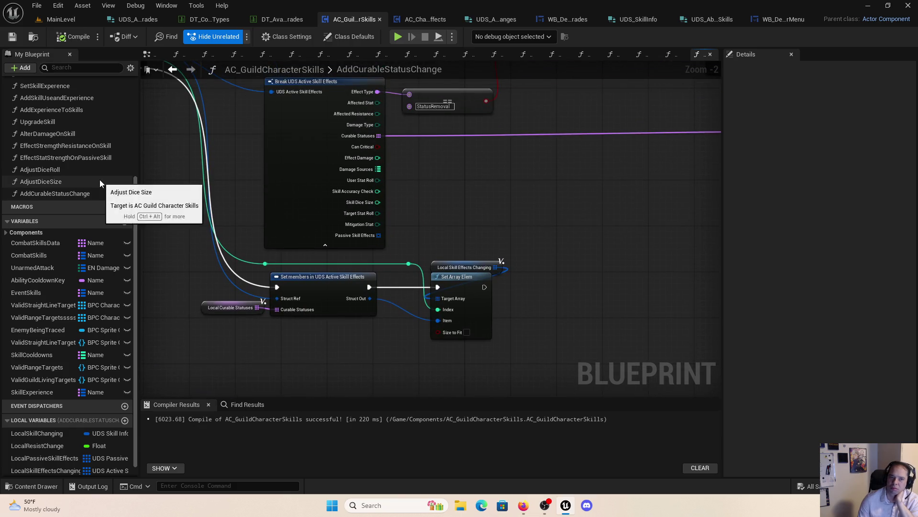
# Step: Inspect the skill functions' inputs and UpgradeSkill's upgrade-name lookup nodes, then start a new play-test
pyautogui.click(55, 121)
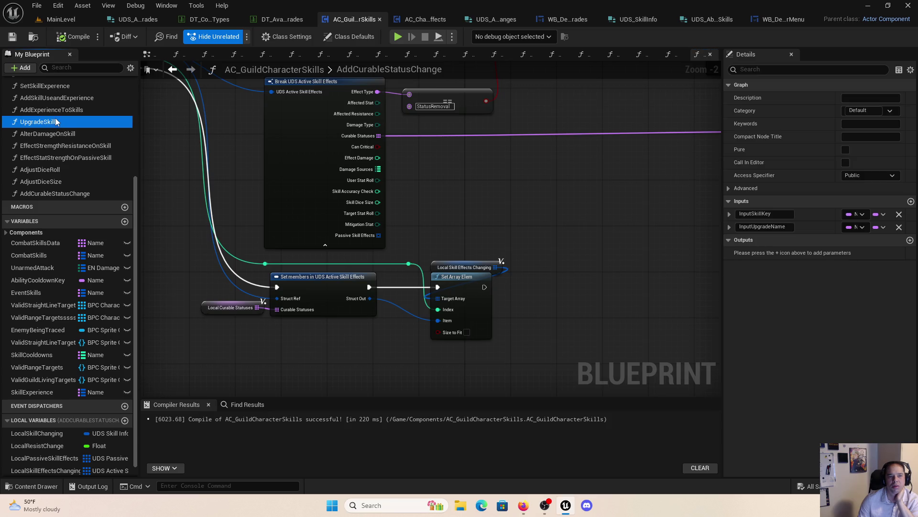
pyautogui.click(42, 111)
pyautogui.click(50, 120)
pyautogui.click(50, 98)
pyautogui.click(50, 130)
pyautogui.doubleClick(50, 121)
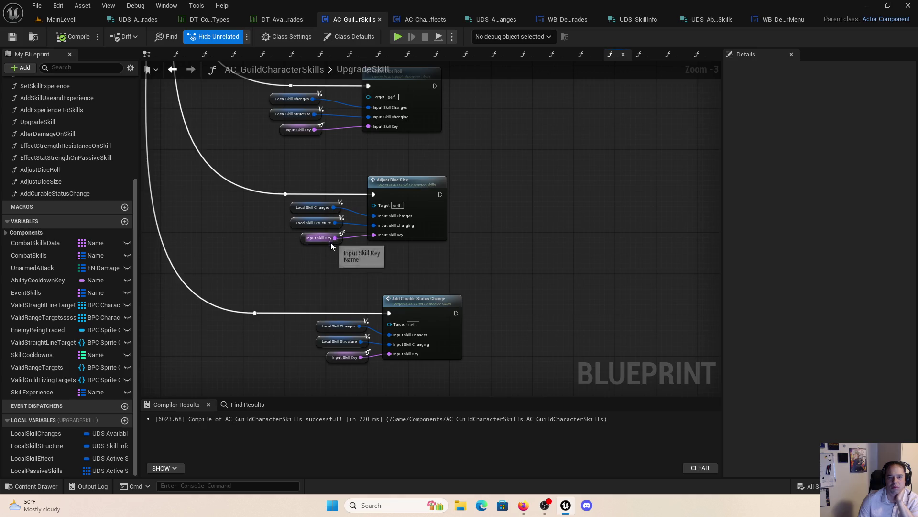
pyautogui.scroll(-5, 403, 248)
pyautogui.scroll(2, 404, 248)
pyautogui.scroll(4, 405, 252)
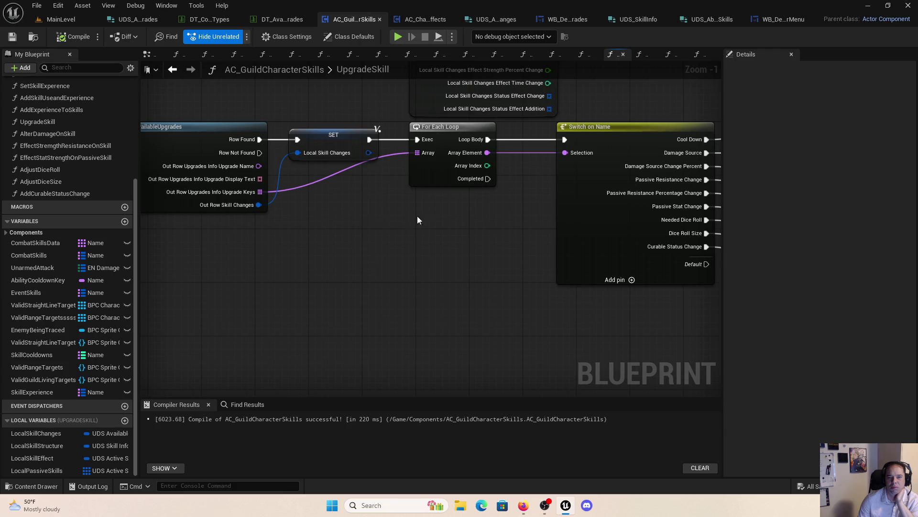
pyautogui.scroll(-2, 403, 245)
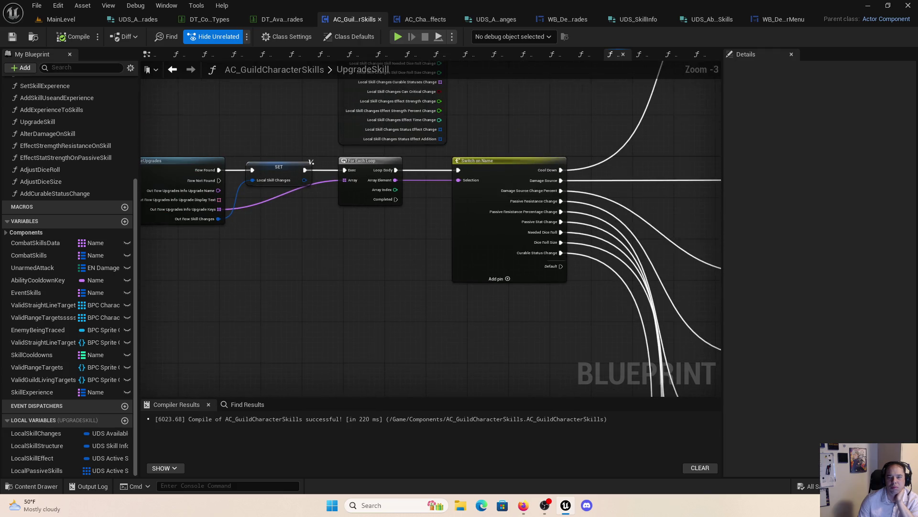
pyautogui.moveTo(311, 161)
pyautogui.mouseDown()
pyautogui.moveTo(164, 324)
pyautogui.moveTo(635, 90)
pyautogui.moveTo(635, 213)
pyautogui.mouseUp()
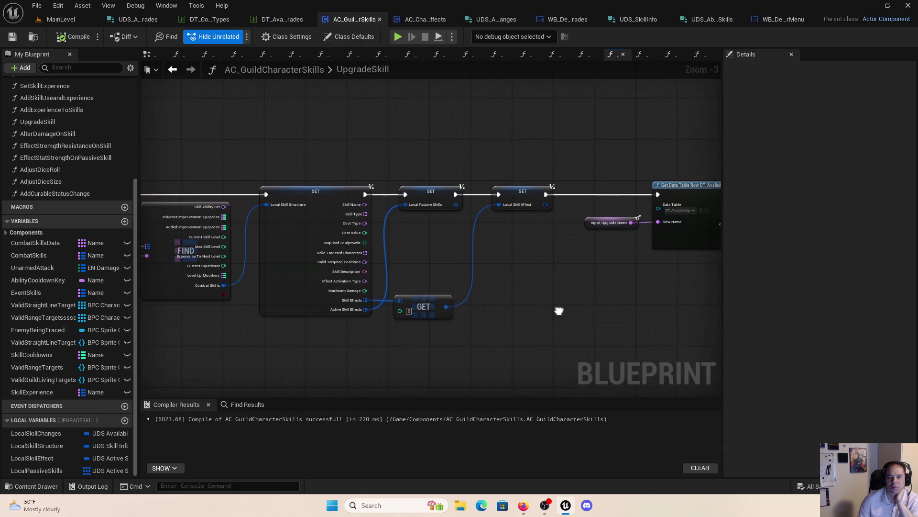
pyautogui.click(37, 5)
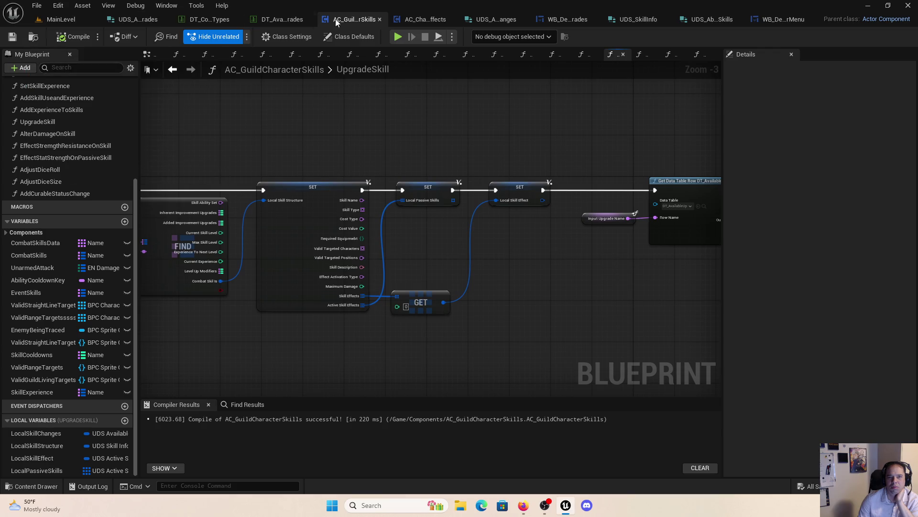
pyautogui.click(400, 37)
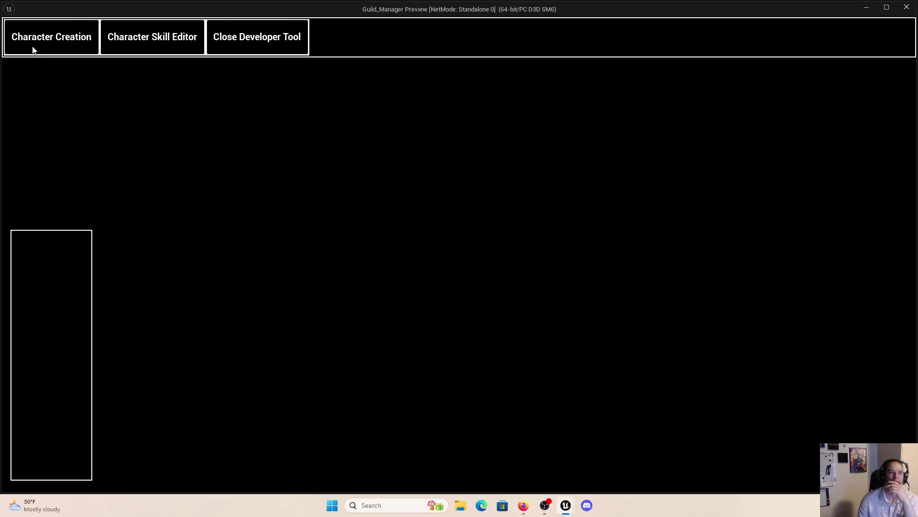
# Step: Select the existing character in the preview and apply the CureBurn upgrade to its Cure skill
pyautogui.click(33, 45)
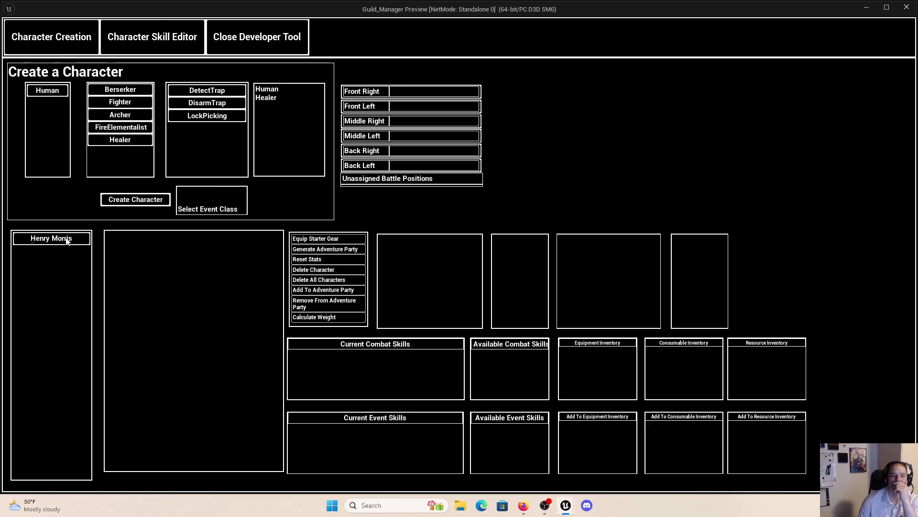
pyautogui.click(67, 239)
pyautogui.click(176, 53)
pyautogui.click(163, 386)
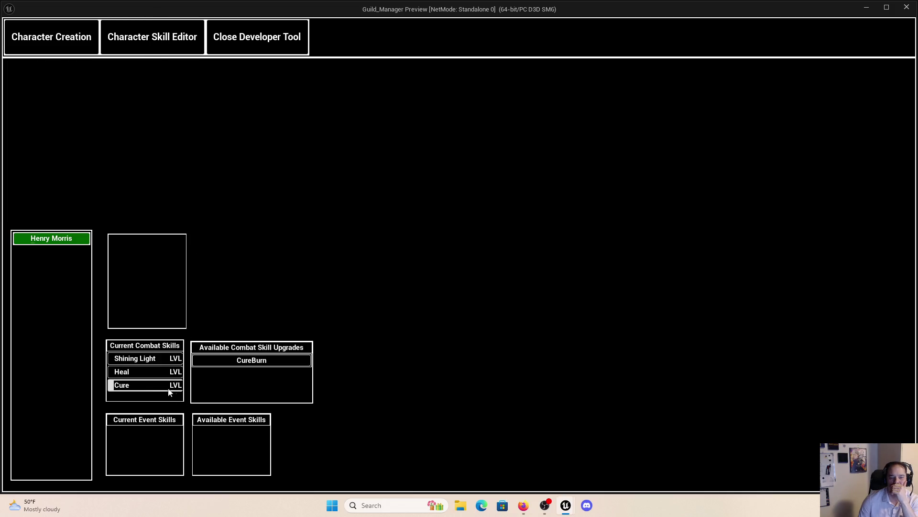
pyautogui.click(244, 360)
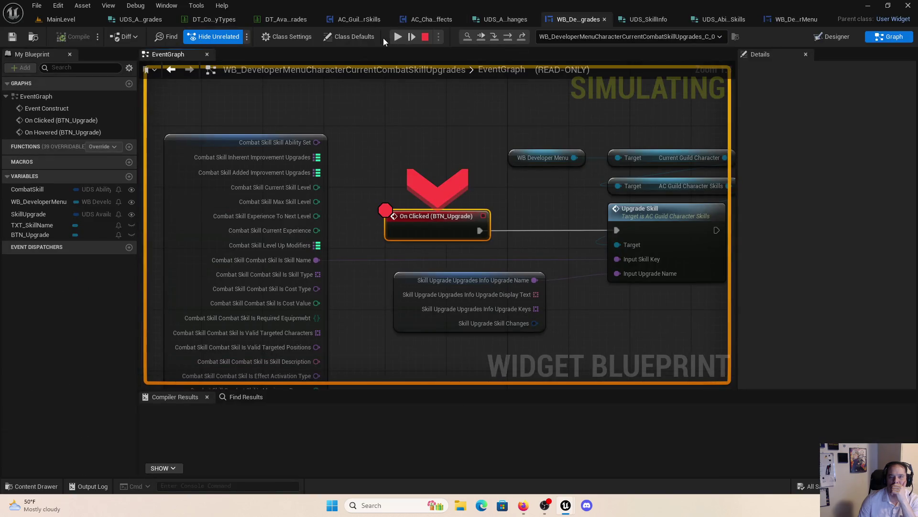
# Step: Resume from the breakpoint, inspect the looping ForEachLoop macro, then return to the UpgradeSkill graph
pyautogui.click(392, 38)
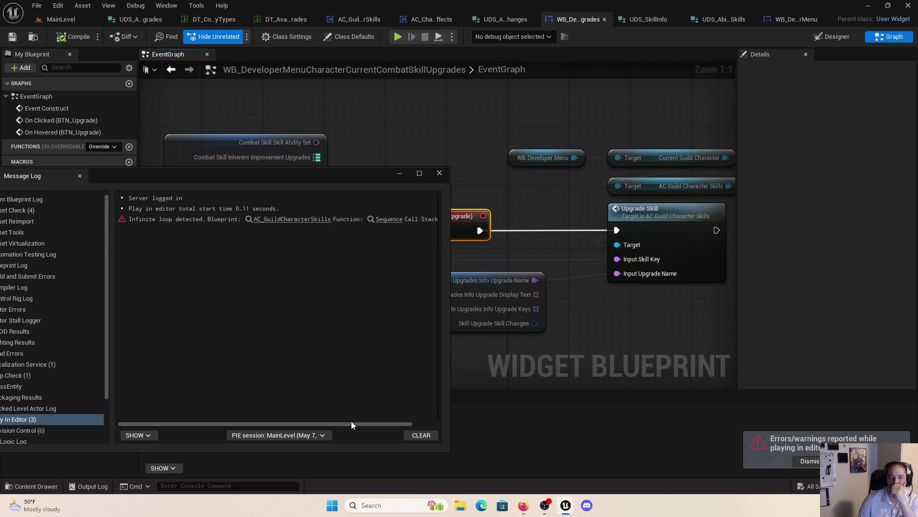
pyautogui.moveTo(351, 426); pyautogui.dragTo(451, 419)
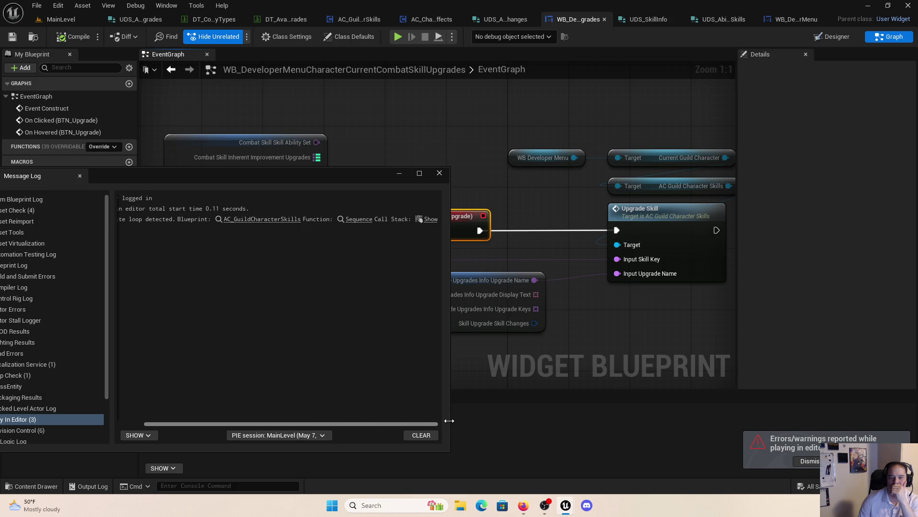
pyautogui.click(368, 220)
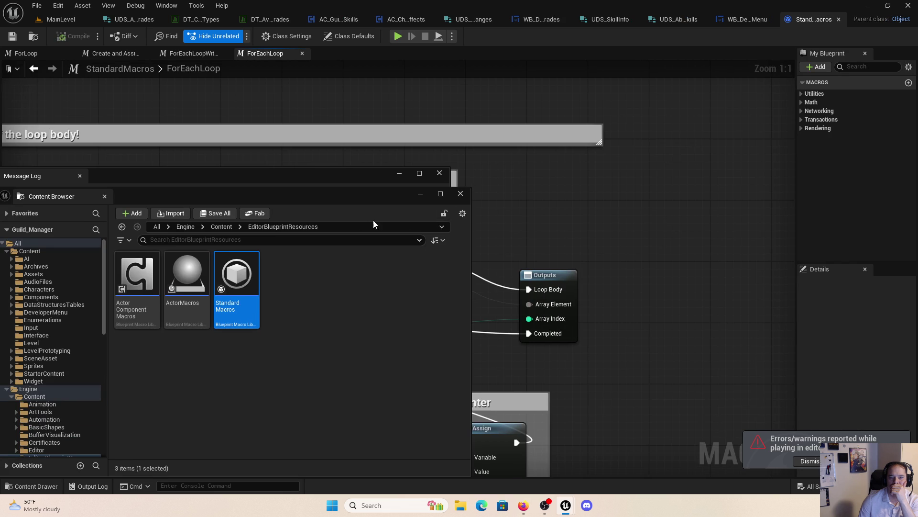
pyautogui.click(459, 194)
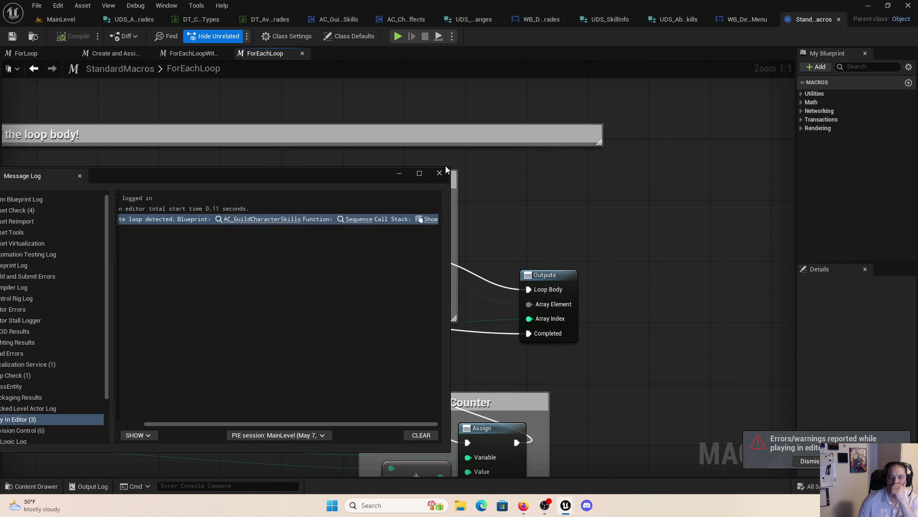
pyautogui.click(440, 173)
pyautogui.scroll(-3, 560, 213)
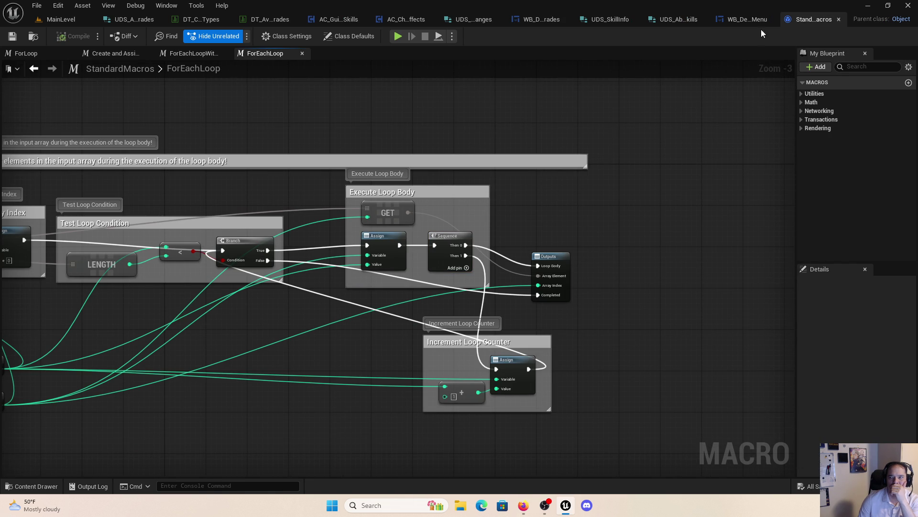
pyautogui.click(840, 19)
pyautogui.click(368, 20)
pyautogui.scroll(-4, 612, 330)
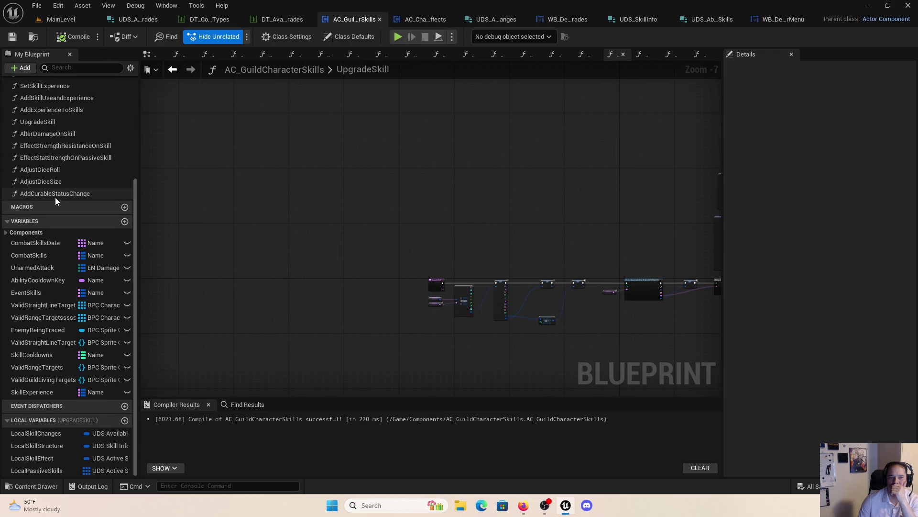
pyautogui.doubleClick(56, 194)
pyautogui.moveTo(402, 367); pyautogui.dragTo(457, 337)
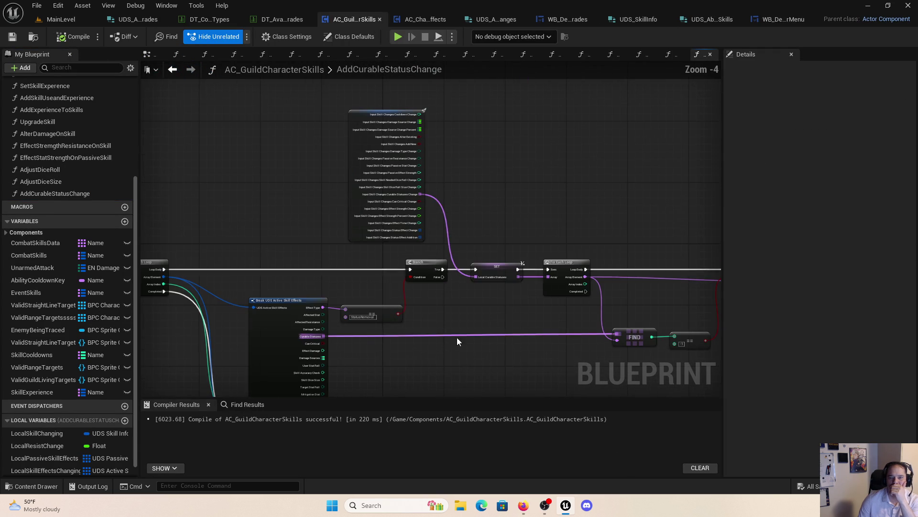
pyautogui.moveTo(537, 377)
pyautogui.mouseDown()
pyautogui.moveTo(311, 298)
pyautogui.moveTo(336, 353)
pyautogui.mouseUp()
pyautogui.scroll(-1, 234, 304)
pyautogui.moveTo(234, 305); pyautogui.dragTo(556, 301)
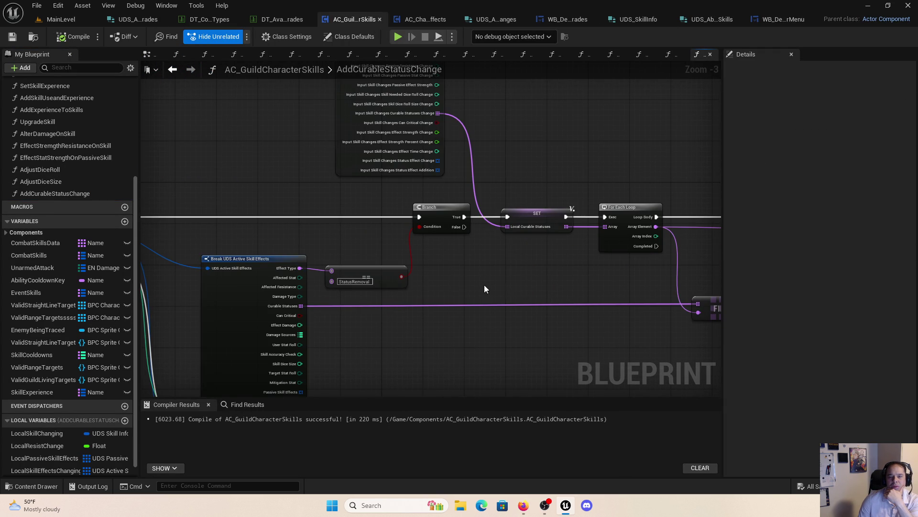
pyautogui.moveTo(428, 273)
pyautogui.mouseDown()
pyautogui.moveTo(748, 269)
pyautogui.moveTo(524, 244)
pyautogui.moveTo(693, 260)
pyautogui.moveTo(337, 271)
pyautogui.mouseUp()
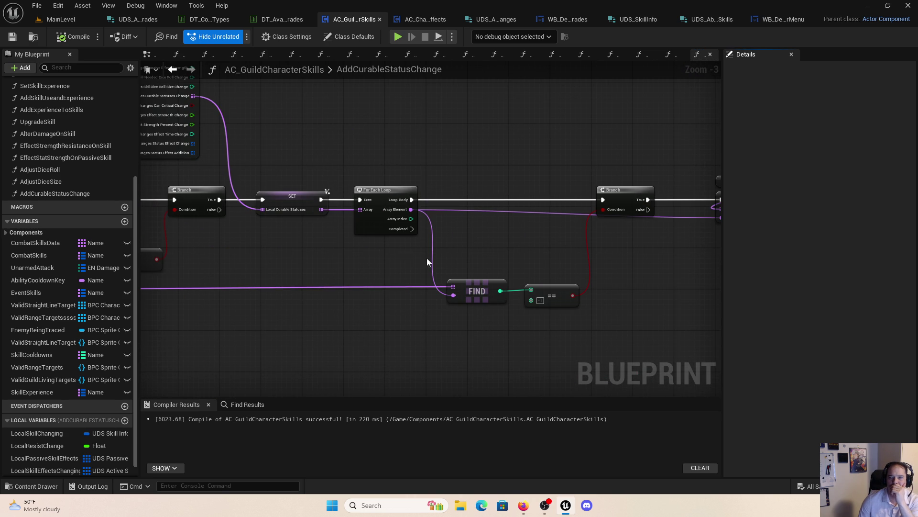
pyautogui.moveTo(617, 267); pyautogui.dragTo(434, 296)
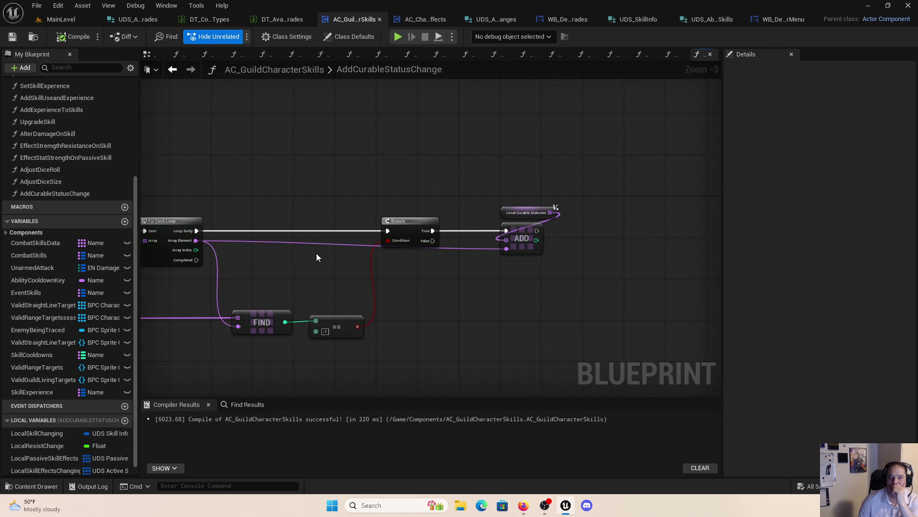
pyautogui.moveTo(317, 257)
pyautogui.mouseDown()
pyautogui.moveTo(702, 256)
pyautogui.moveTo(642, 260)
pyautogui.moveTo(504, 297)
pyautogui.moveTo(231, 196)
pyautogui.mouseUp()
pyautogui.moveTo(240, 244); pyautogui.dragTo(519, 314)
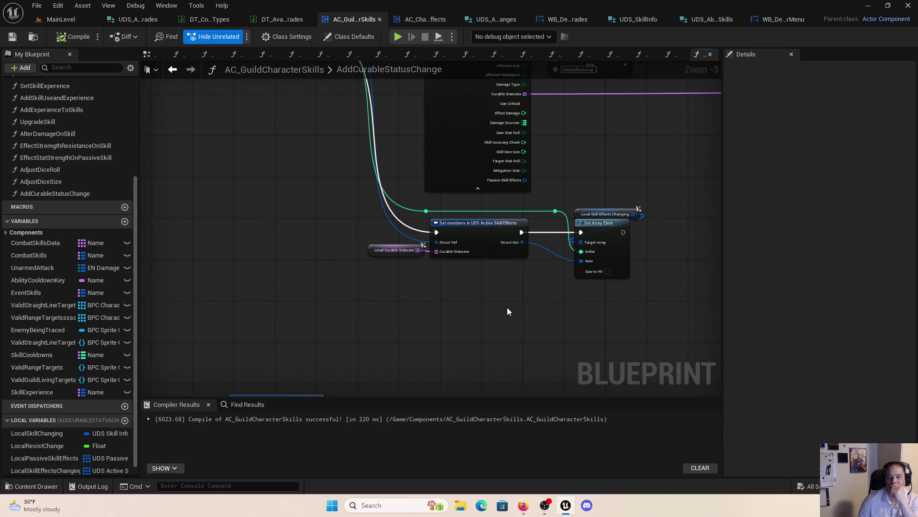
pyautogui.scroll(-1, 507, 311)
pyautogui.moveTo(354, 289); pyautogui.dragTo(455, 165)
pyautogui.moveTo(357, 213); pyautogui.dragTo(569, 226)
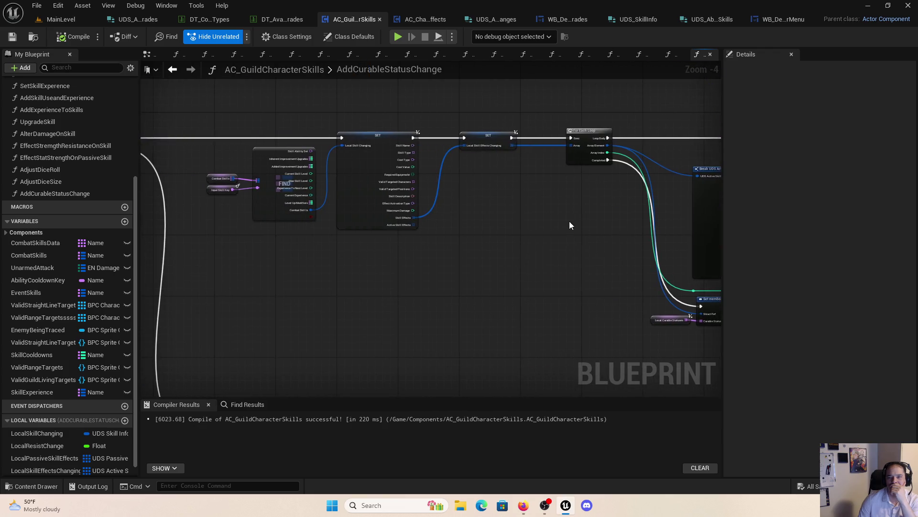
pyautogui.scroll(1, 529, 168)
pyautogui.moveTo(529, 168)
pyautogui.mouseDown()
pyautogui.moveTo(671, 160)
pyautogui.moveTo(433, 201)
pyautogui.moveTo(697, 220)
pyautogui.mouseUp()
pyautogui.moveTo(577, 216)
pyautogui.mouseDown()
pyautogui.moveTo(578, 392)
pyautogui.moveTo(589, 383)
pyautogui.moveTo(193, 239)
pyautogui.mouseUp()
pyautogui.moveTo(530, 328); pyautogui.dragTo(371, 381)
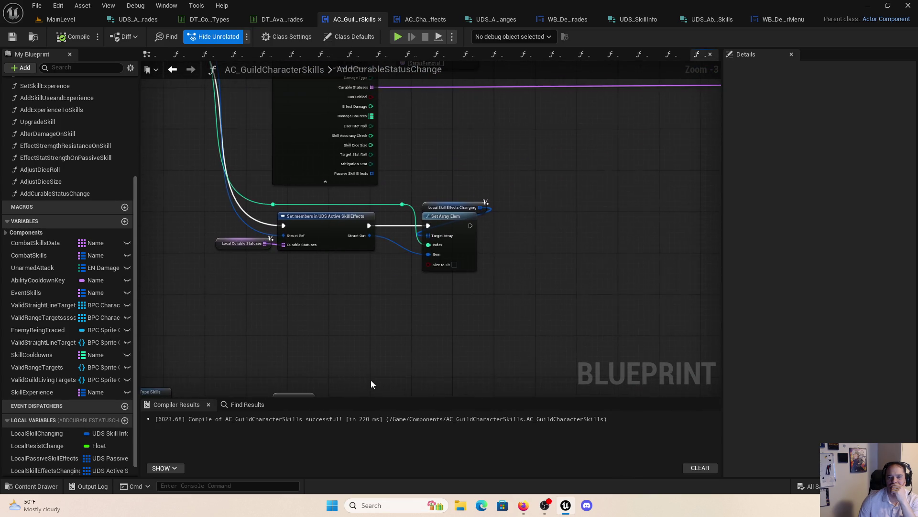
pyautogui.scroll(-2, 543, 232)
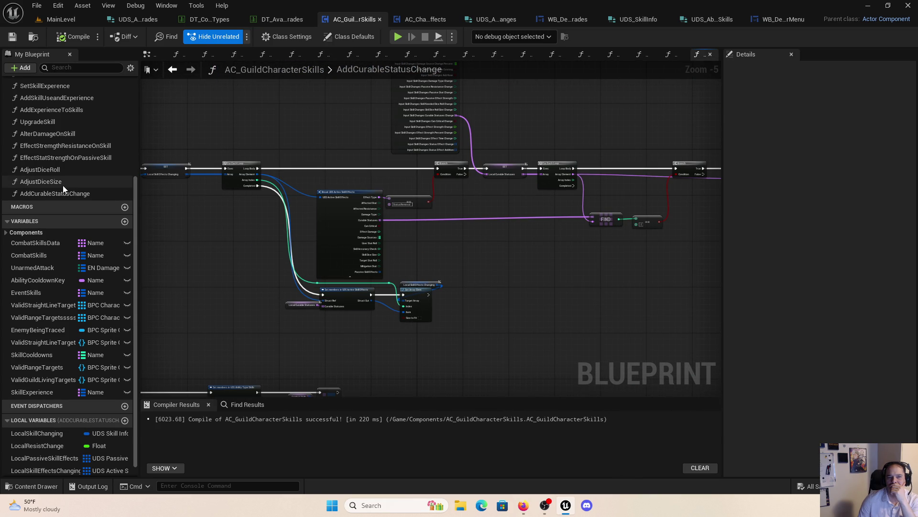
pyautogui.click(396, 37)
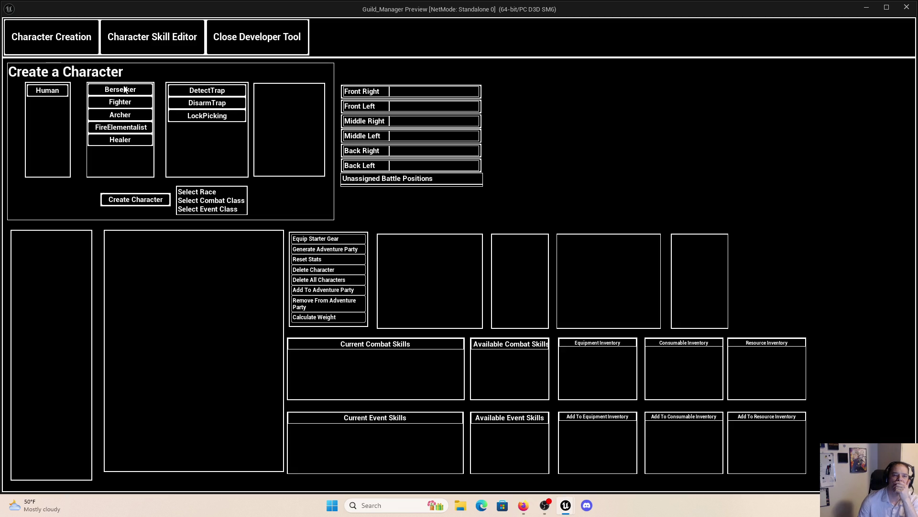
pyautogui.click(124, 89)
pyautogui.click(51, 94)
pyautogui.click(150, 200)
pyautogui.click(59, 241)
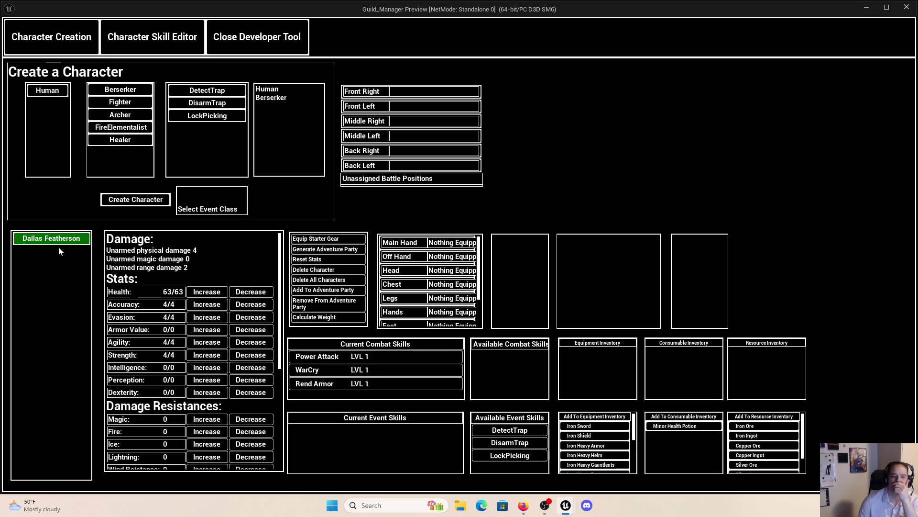
pyautogui.click(172, 44)
pyautogui.click(139, 358)
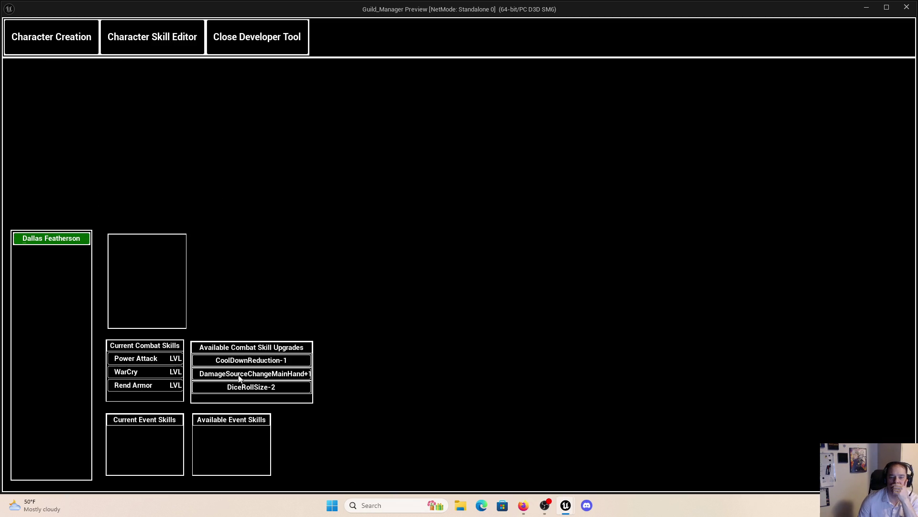
pyautogui.click(251, 360)
pyautogui.click(396, 36)
pyautogui.click(286, 373)
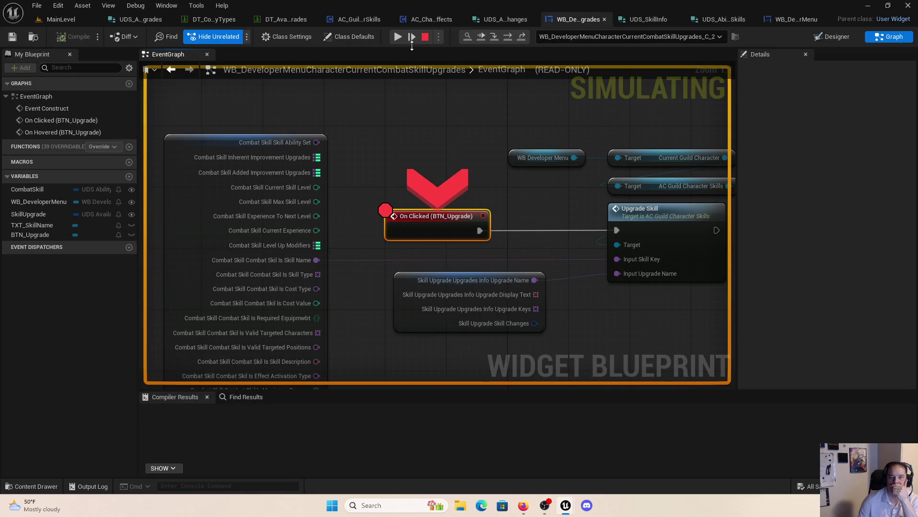
pyautogui.click(398, 37)
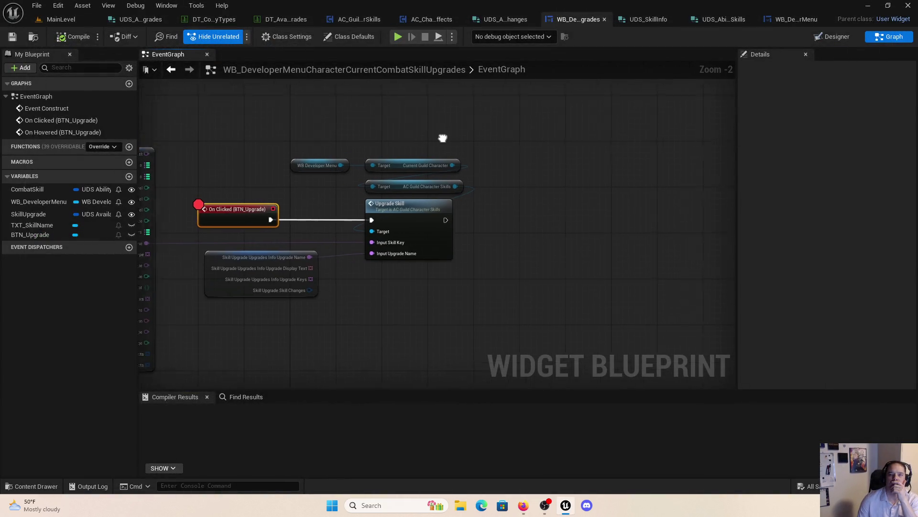
pyautogui.click(343, 21)
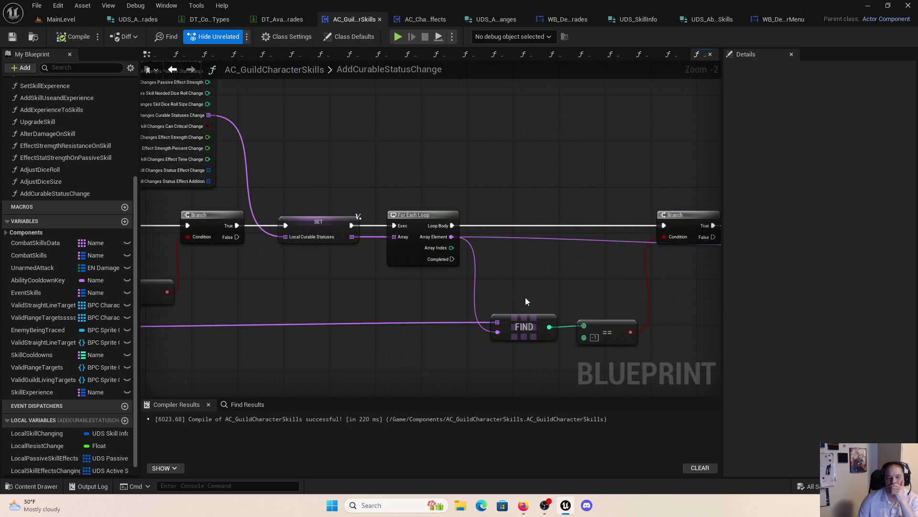
# Step: Pan across the AddCurableStatusChange Branch, ADD, StatusRemoval check, For Each Loop and FIND nodes, then play-test
pyautogui.moveTo(550, 288)
pyautogui.mouseDown()
pyautogui.moveTo(402, 289)
pyautogui.moveTo(421, 291)
pyautogui.mouseUp()
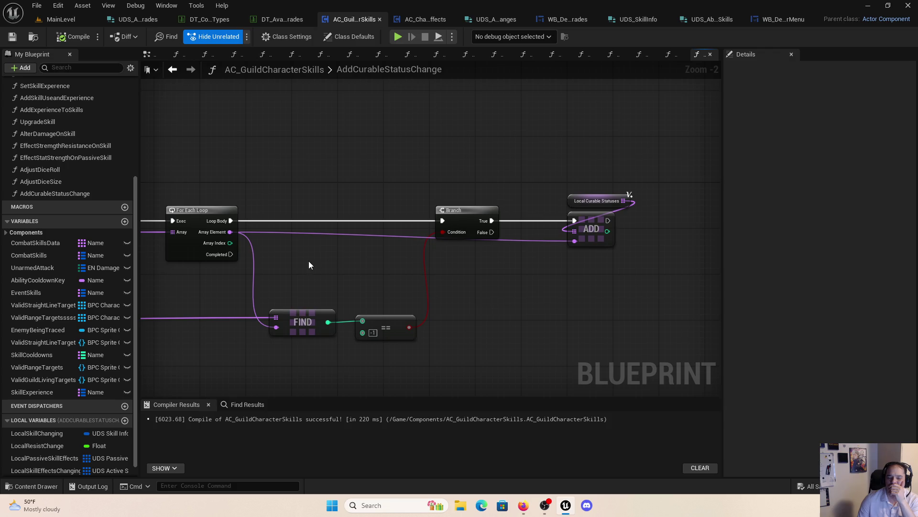
pyautogui.moveTo(308, 260); pyautogui.dragTo(356, 191)
pyautogui.moveTo(718, 229)
pyautogui.mouseDown()
pyautogui.moveTo(596, 273)
pyautogui.moveTo(432, 283)
pyautogui.mouseUp()
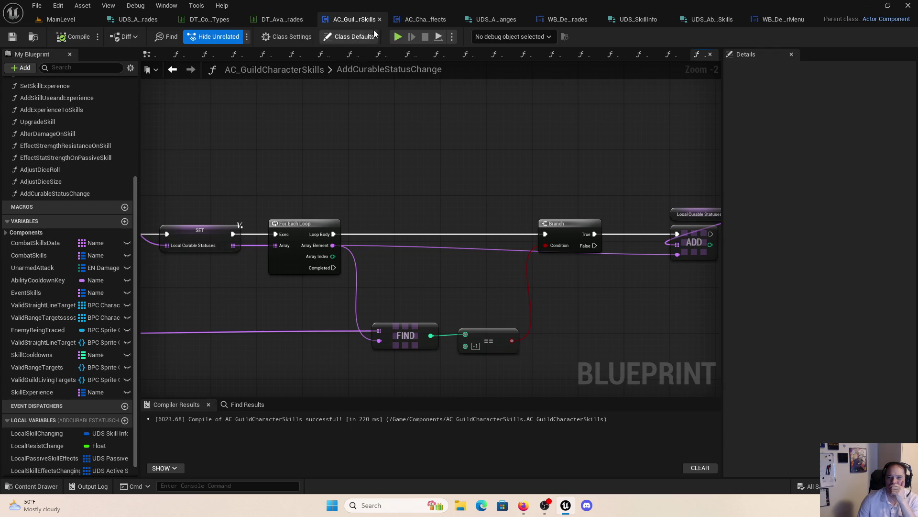
pyautogui.click(398, 37)
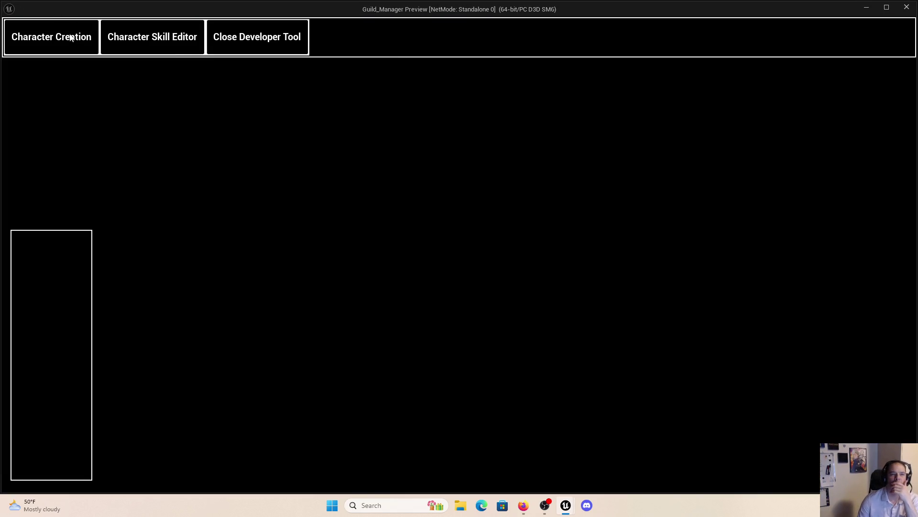
# Step: Create a new Human Healer in the preview and apply CureBurn to Cure, hitting the breakpoint
pyautogui.click(70, 39)
pyautogui.click(129, 142)
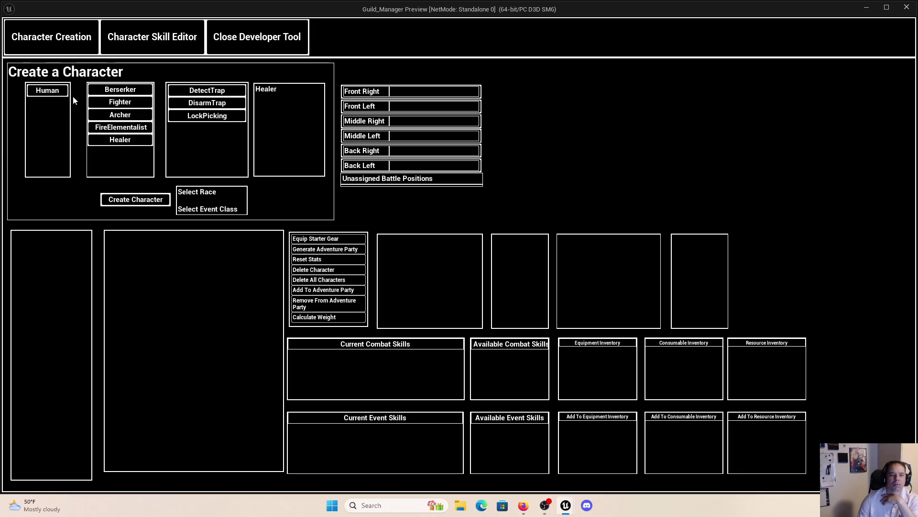
pyautogui.click(67, 94)
pyautogui.click(140, 205)
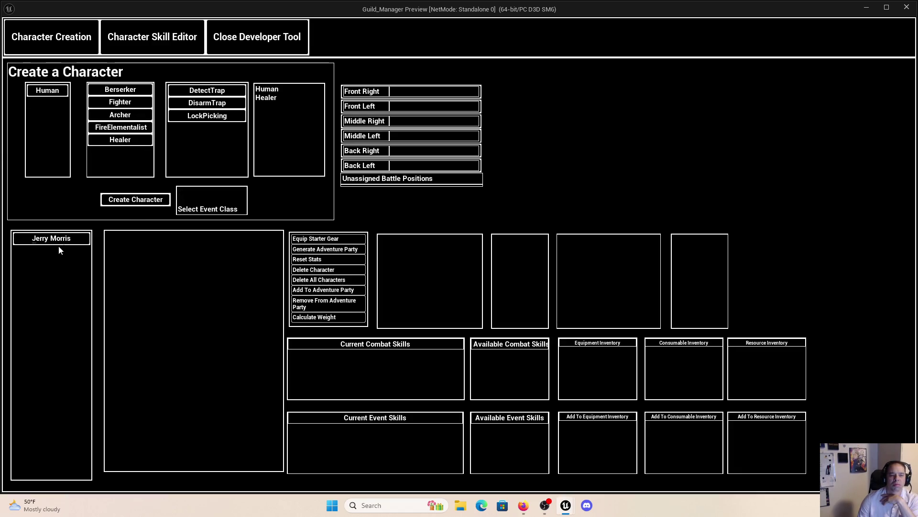
pyautogui.click(56, 242)
pyautogui.click(167, 32)
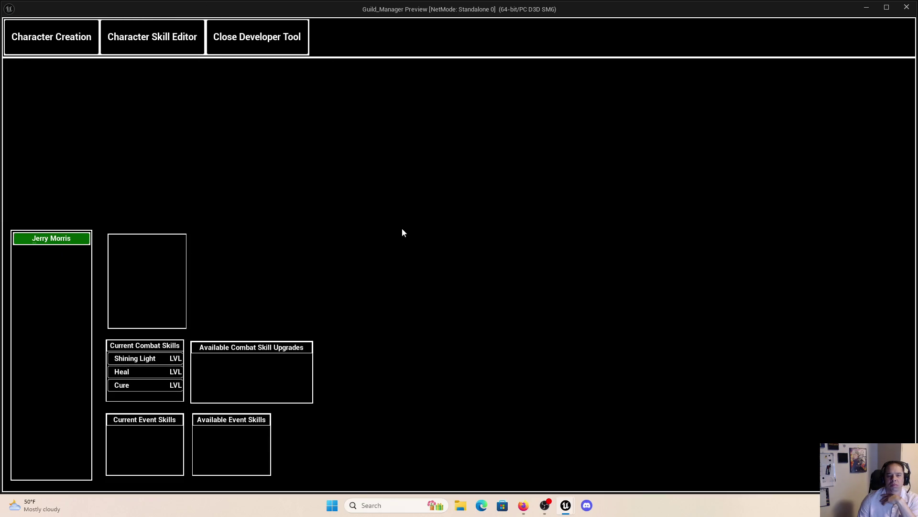
pyautogui.click(150, 386)
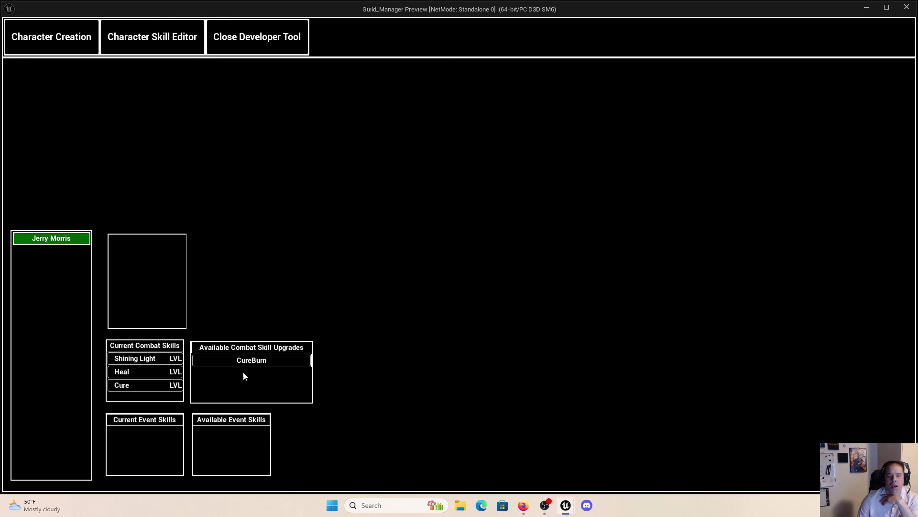
pyautogui.click(245, 361)
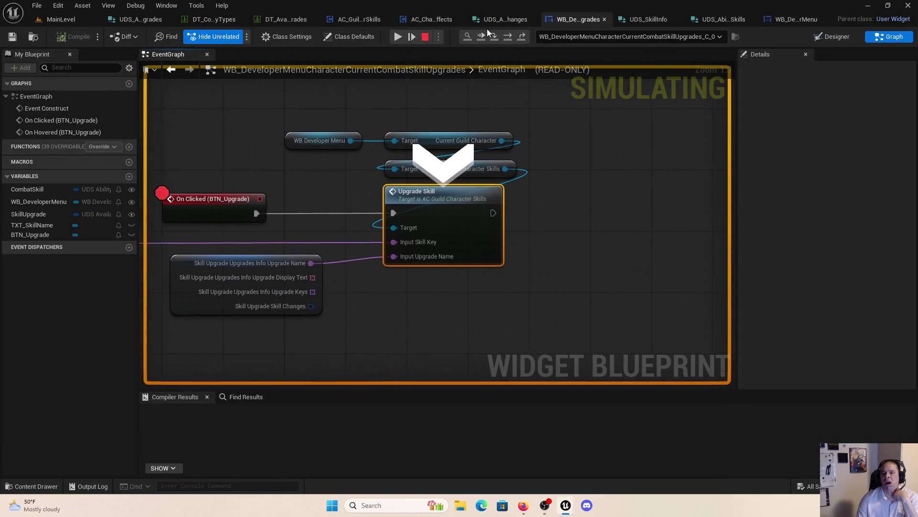
# Step: Step Over through UpgradeSkill's local skill changes, For Each Loop and Switch on Name to Add Curable Status Change
pyautogui.click(509, 37)
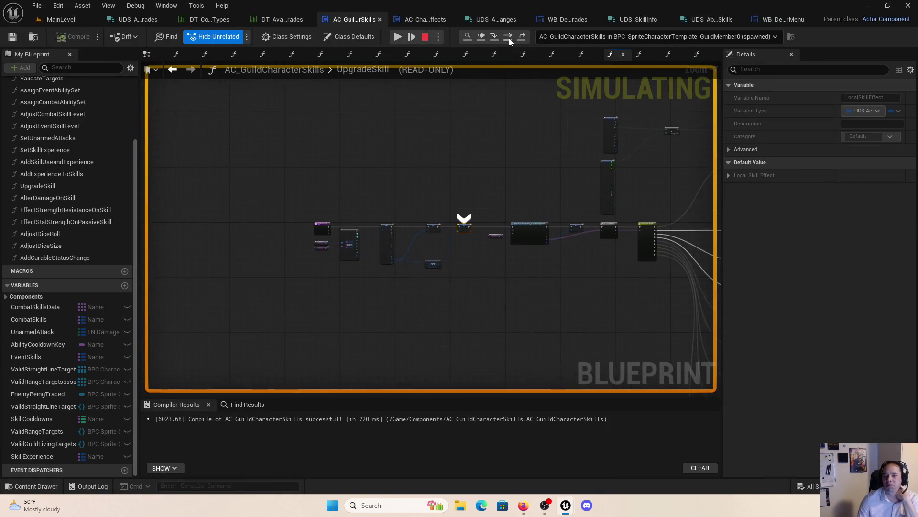
pyautogui.click(509, 38)
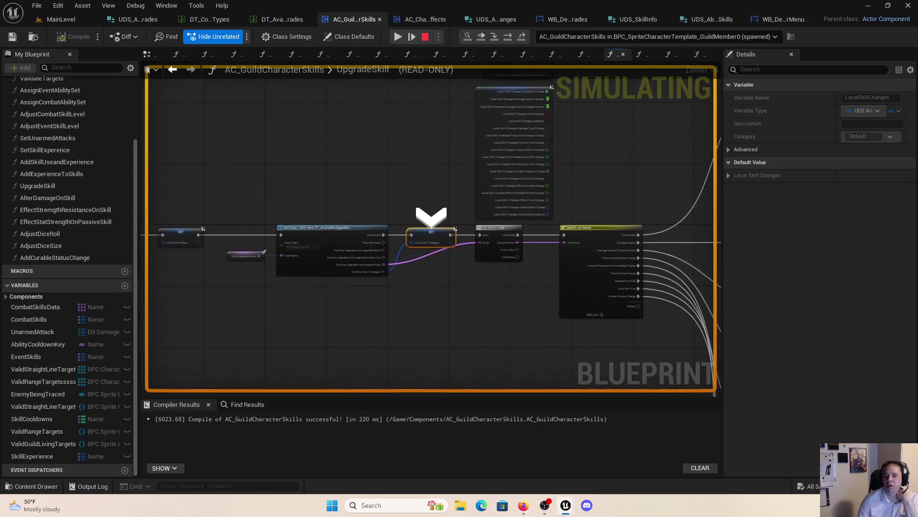
pyautogui.click(509, 38)
pyautogui.click(509, 37)
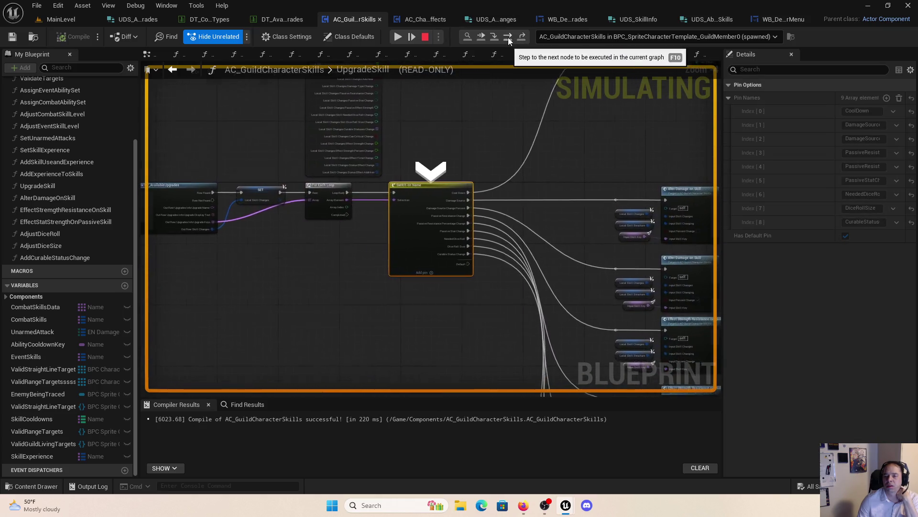
pyautogui.scroll(-3, 456, 139)
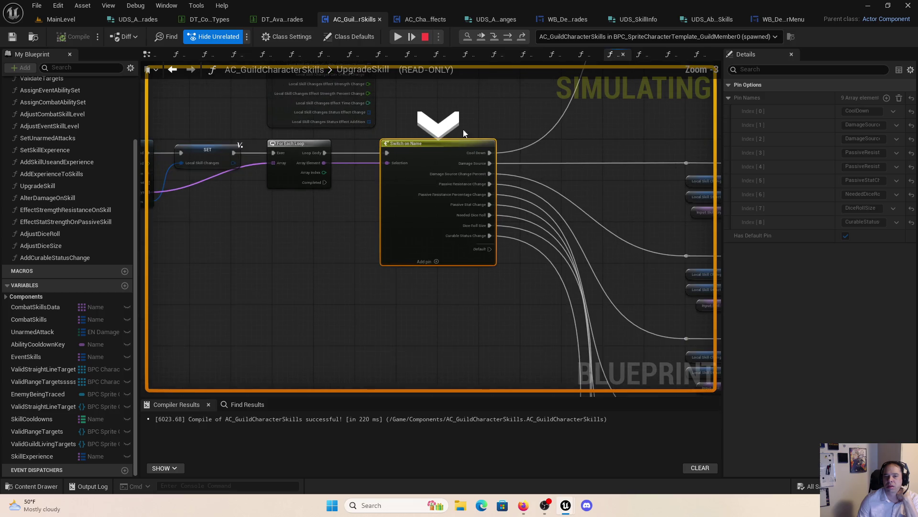
pyautogui.click(509, 39)
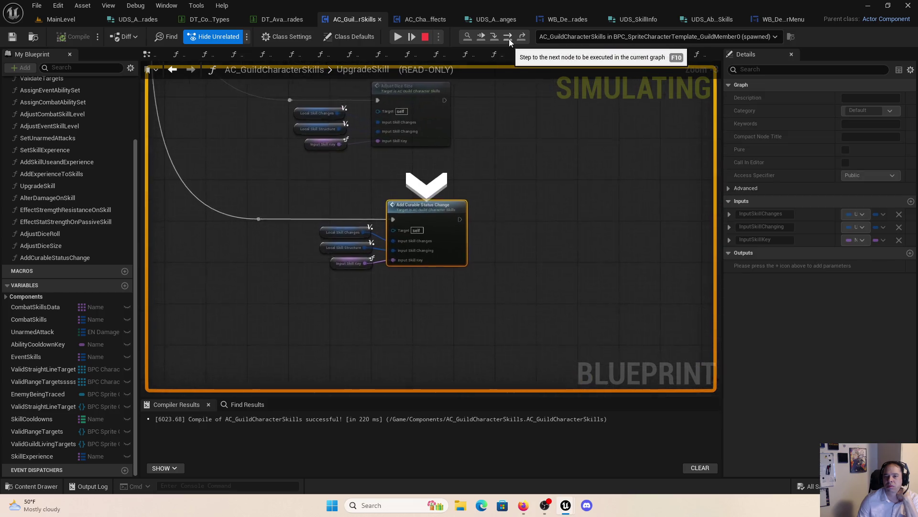
# Step: Step through AddCurableStatusChange's effects loop, StatusRemoval Branch and duplicate check to the Local Curable Statuses add
pyautogui.click(508, 38)
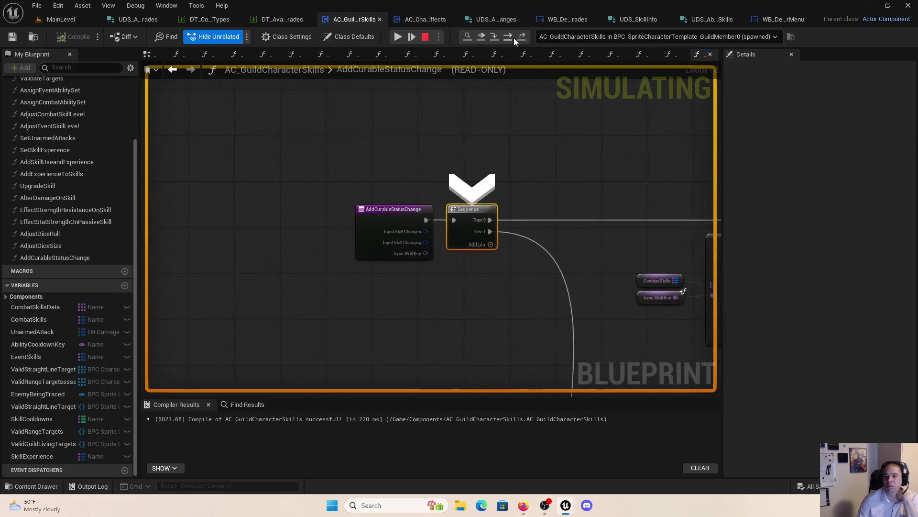
pyautogui.click(514, 38)
pyautogui.click(513, 38)
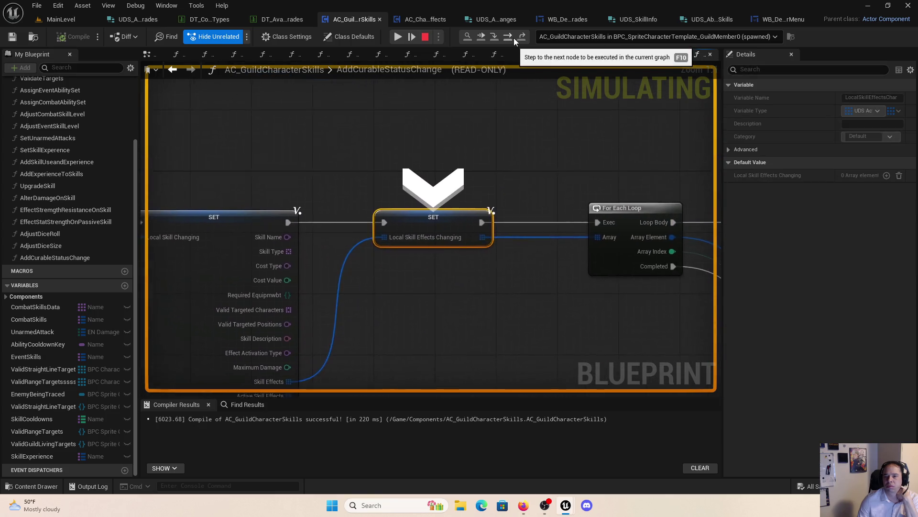
pyautogui.click(514, 38)
pyautogui.click(513, 38)
pyautogui.click(513, 37)
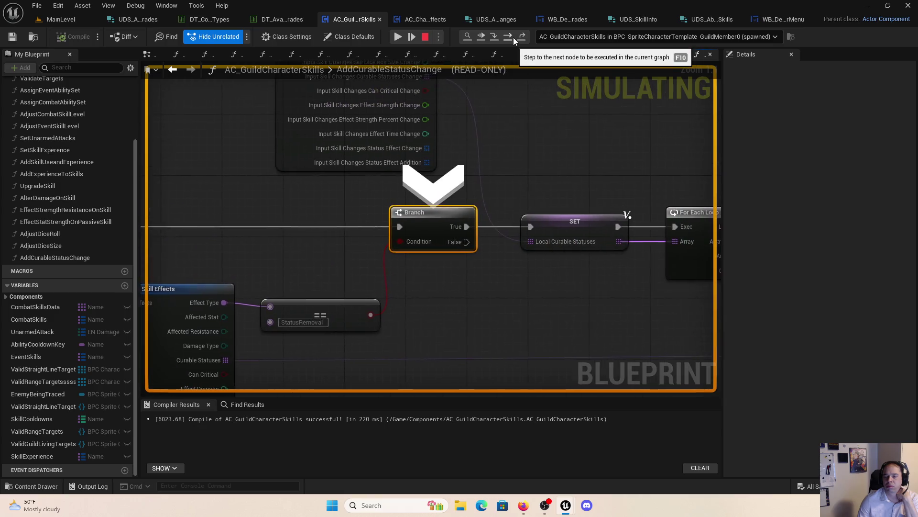
pyautogui.click(513, 37)
pyautogui.click(512, 37)
pyautogui.click(512, 37)
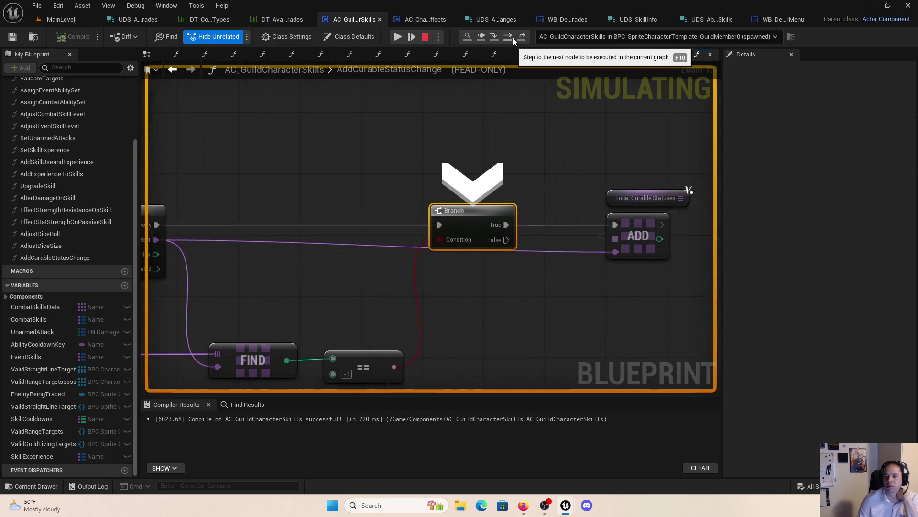
pyautogui.click(513, 37)
# Step: Step repeatedly through the For Each Loop macro's body, ADD and counter increment back to the Branch
pyautogui.click(513, 37)
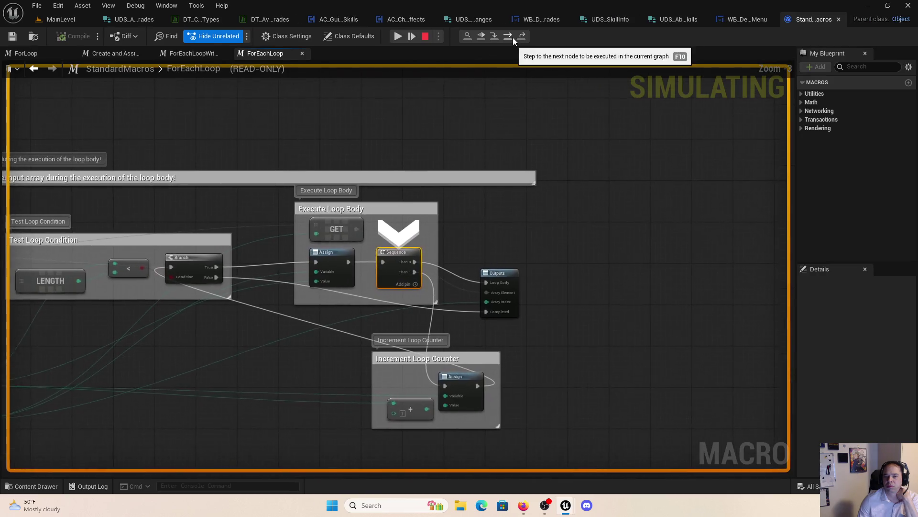
pyautogui.click(513, 37)
pyautogui.click(512, 38)
pyautogui.click(513, 37)
pyautogui.click(512, 37)
pyautogui.click(512, 37)
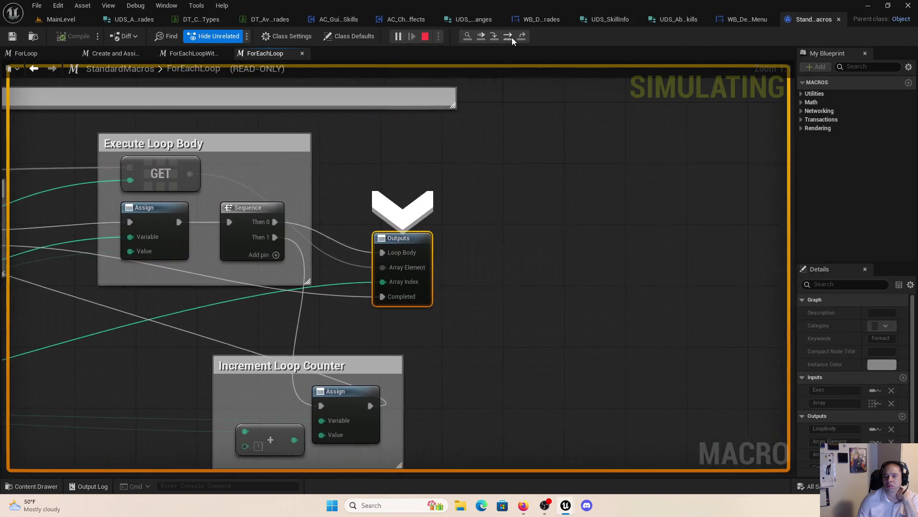
pyautogui.click(512, 37)
pyautogui.click(512, 37)
pyautogui.click(512, 38)
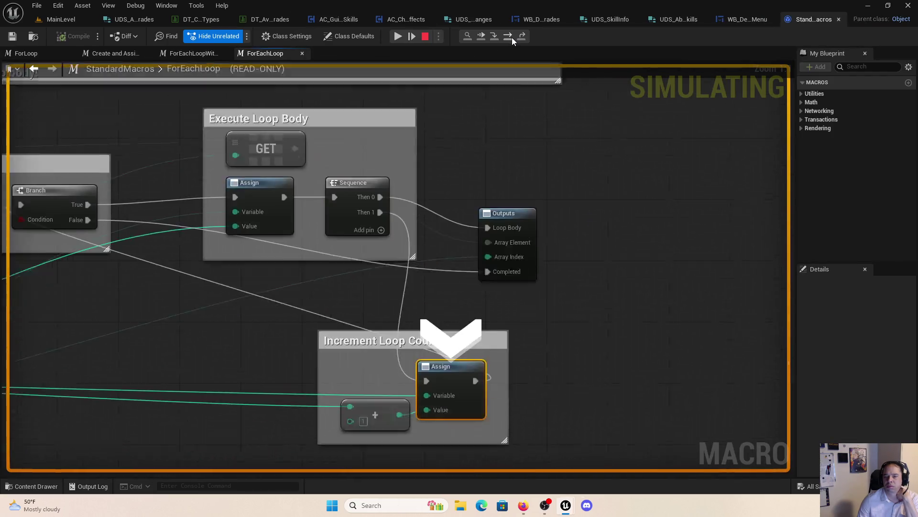
pyautogui.click(512, 37)
pyautogui.click(512, 38)
pyautogui.click(512, 37)
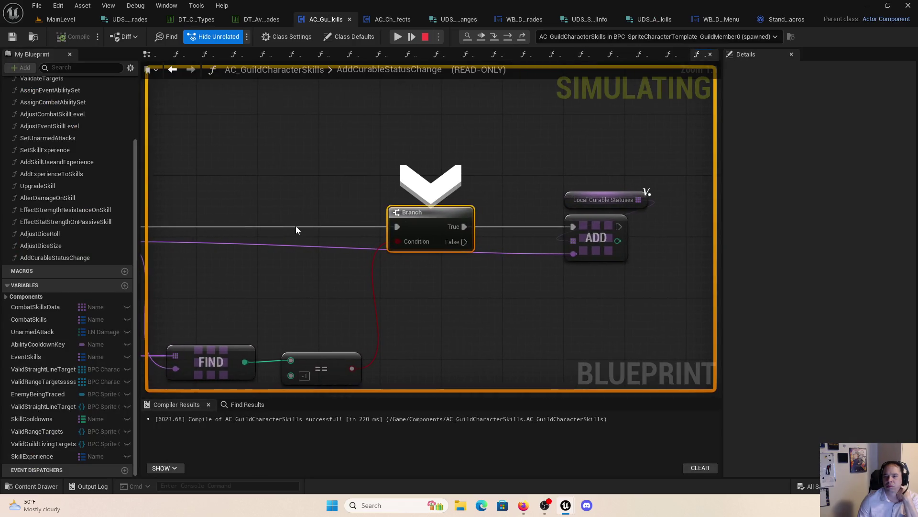
# Step: Review the SET and For Each Loop wiring, then stop the play session
pyautogui.scroll(-2, 311, 200)
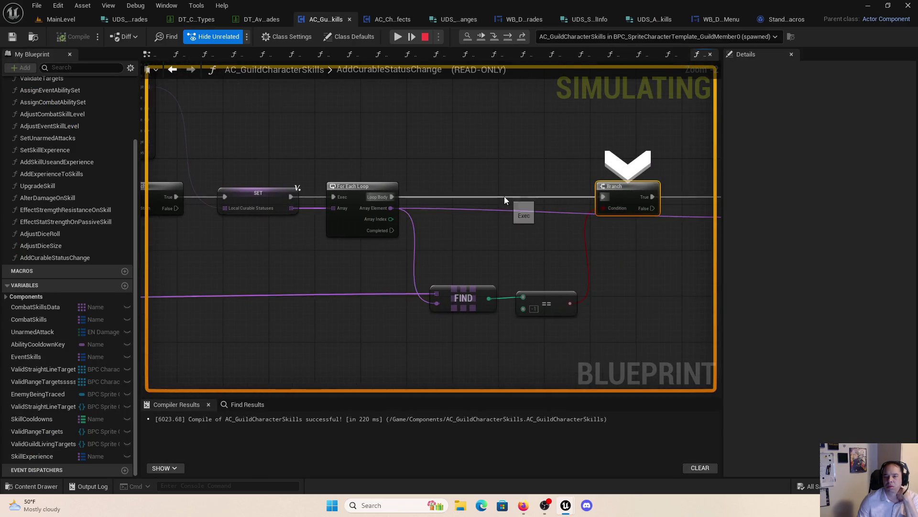
pyautogui.moveTo(495, 195)
pyautogui.mouseDown()
pyautogui.moveTo(647, 136)
pyautogui.moveTo(633, 159)
pyautogui.moveTo(718, 197)
pyautogui.moveTo(550, 200)
pyautogui.mouseUp()
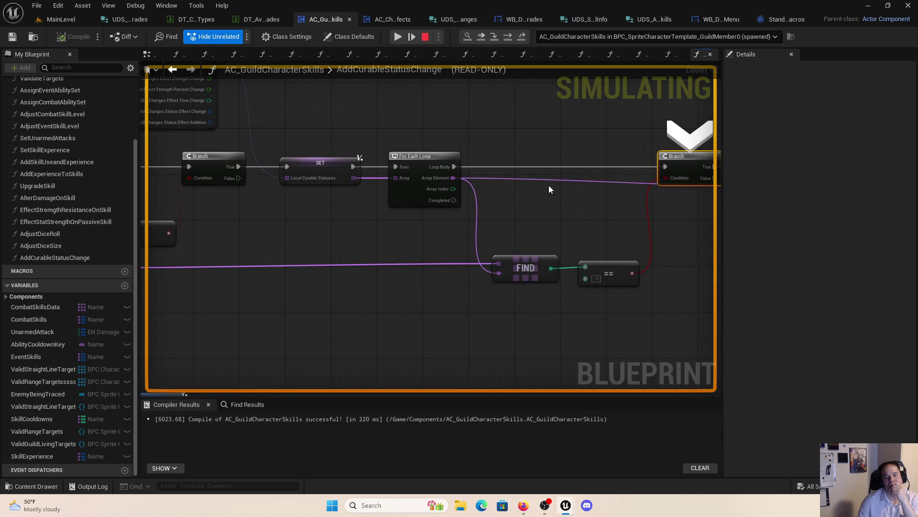
pyautogui.moveTo(300, 232)
pyautogui.mouseDown()
pyautogui.moveTo(496, 244)
pyautogui.moveTo(369, 247)
pyautogui.mouseUp()
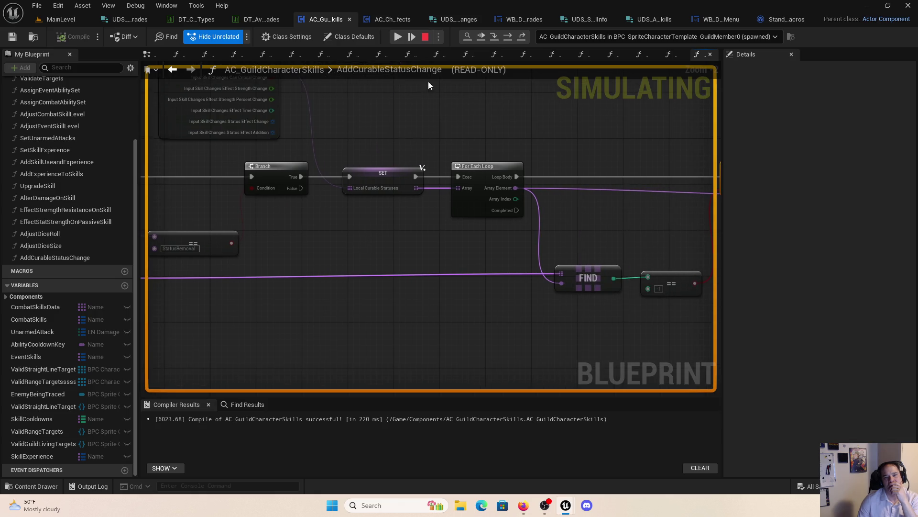
pyautogui.click(425, 37)
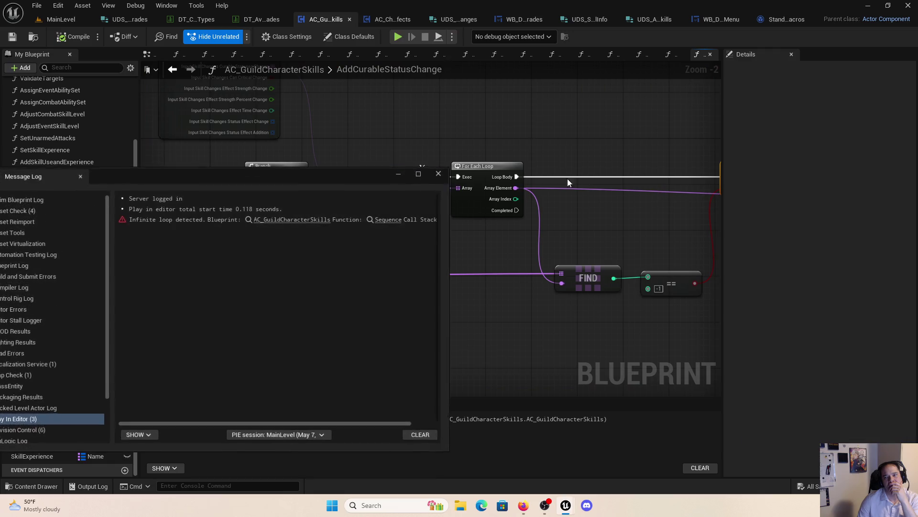
# Step: Dismiss the infinite-loop log and wire Curable Statuses directly into the For Each Loop's Array input
pyautogui.click(446, 173)
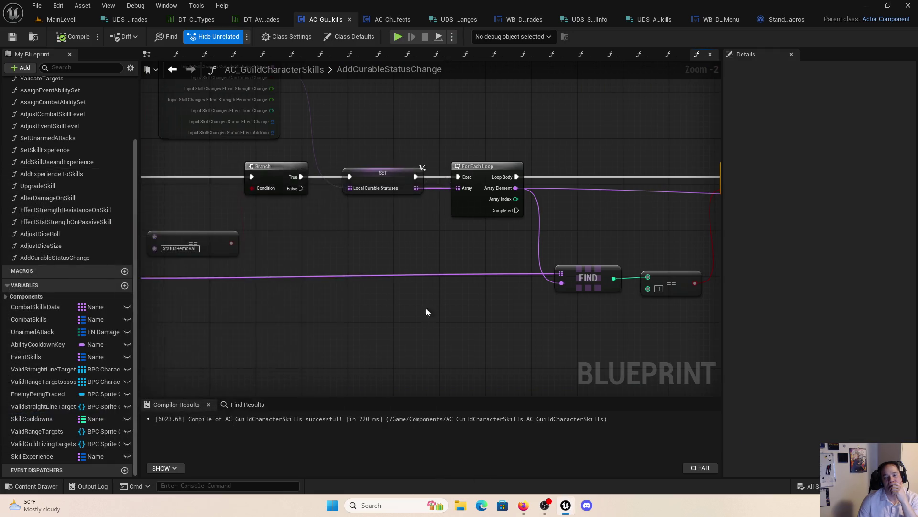
pyautogui.moveTo(426, 307)
pyautogui.mouseDown()
pyautogui.moveTo(589, 303)
pyautogui.moveTo(428, 334)
pyautogui.mouseUp()
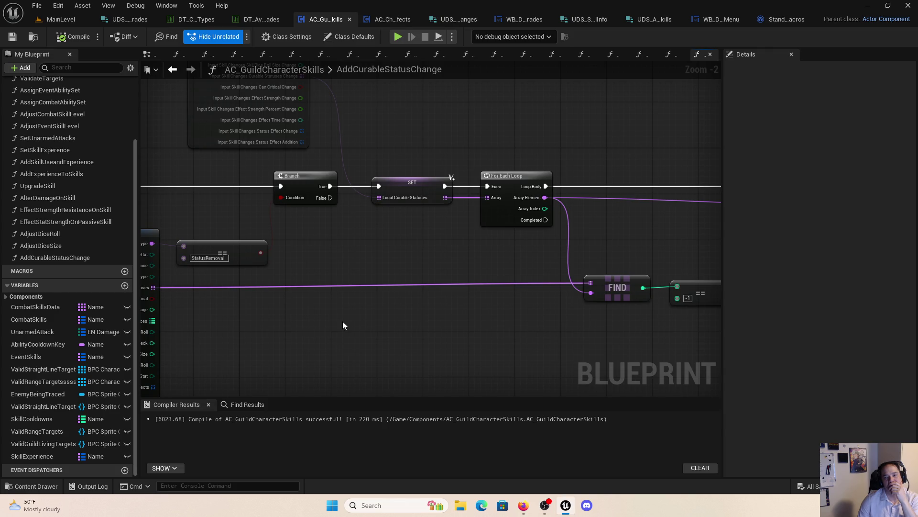
pyautogui.moveTo(351, 301)
pyautogui.mouseDown()
pyautogui.moveTo(472, 282)
pyautogui.moveTo(578, 298)
pyautogui.moveTo(505, 314)
pyautogui.mouseUp()
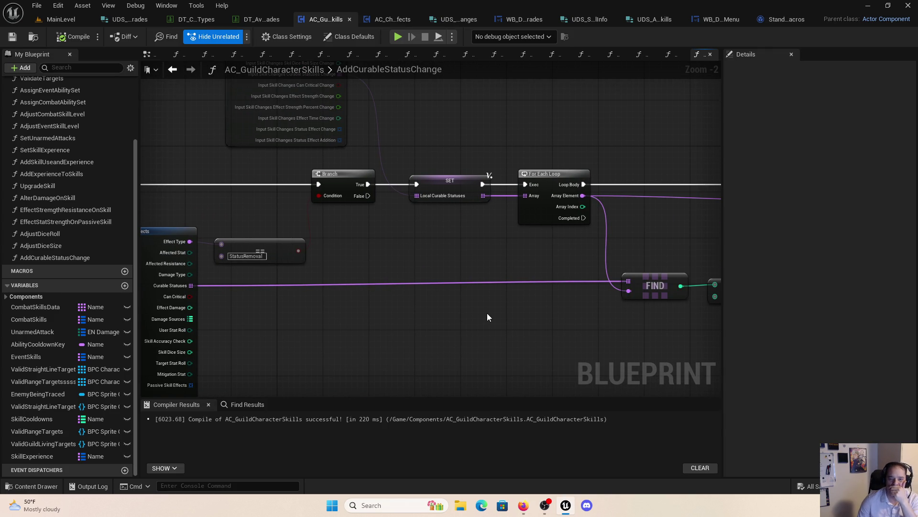
pyautogui.moveTo(191, 285)
pyautogui.mouseDown()
pyautogui.moveTo(472, 307)
pyautogui.moveTo(549, 194)
pyautogui.moveTo(538, 196)
pyautogui.mouseUp()
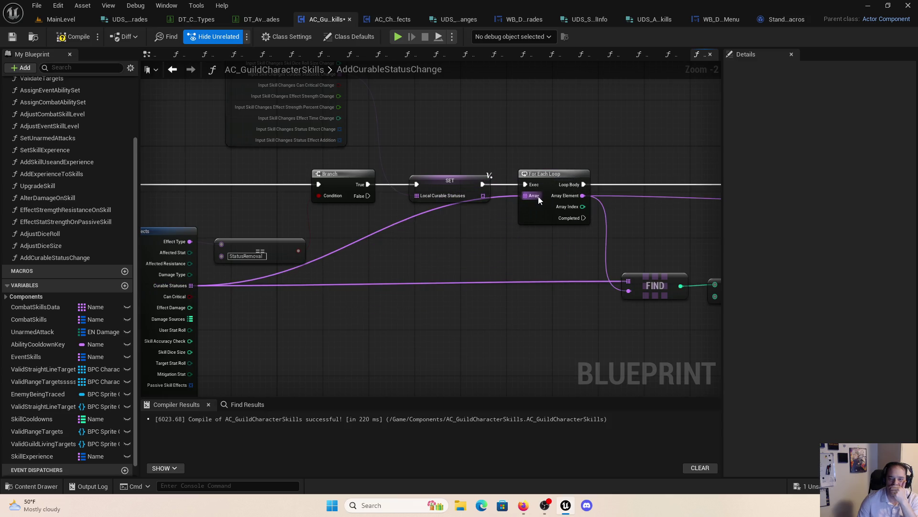
# Step: Add a reroute point on the new Curable Statuses wire and nudge it into place
pyautogui.doubleClick(402, 220)
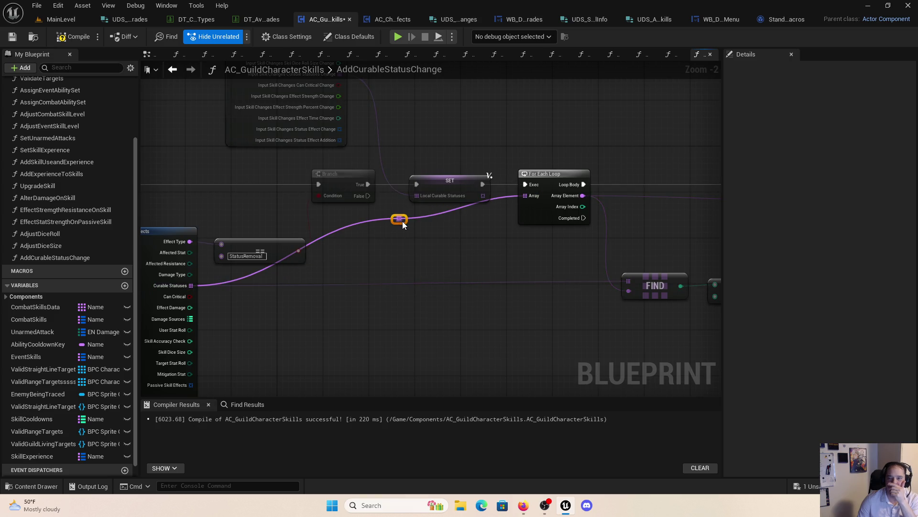
pyautogui.press('Down')
pyautogui.press('Down')
pyautogui.press('Down')
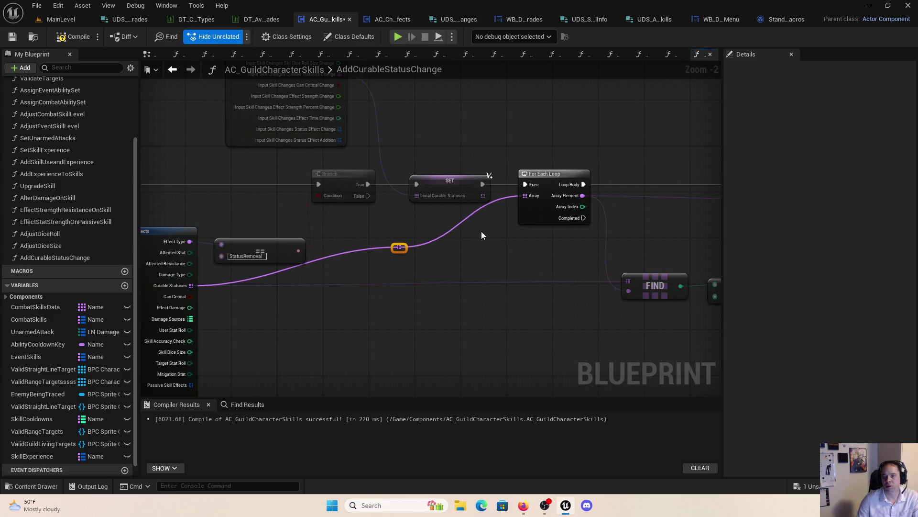
pyautogui.press('Down')
pyautogui.press('Down')
pyautogui.press('Down')
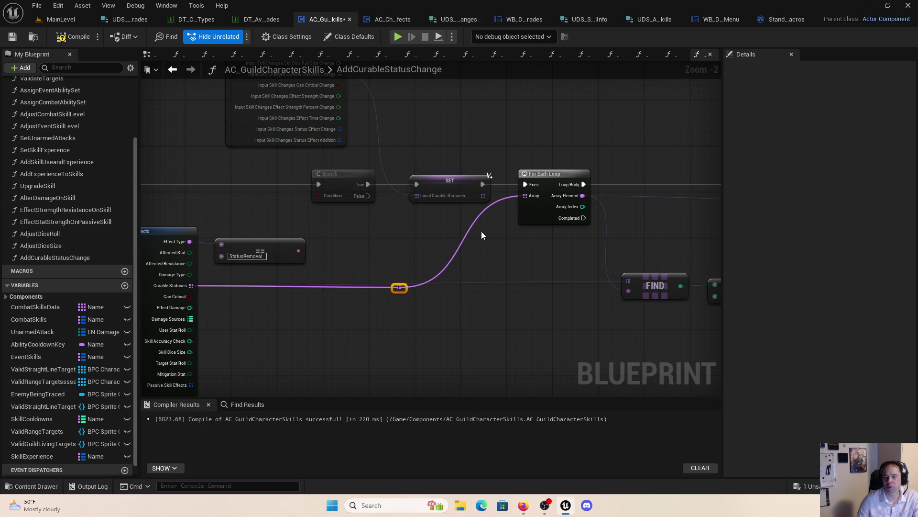
pyautogui.scroll(2, 482, 235)
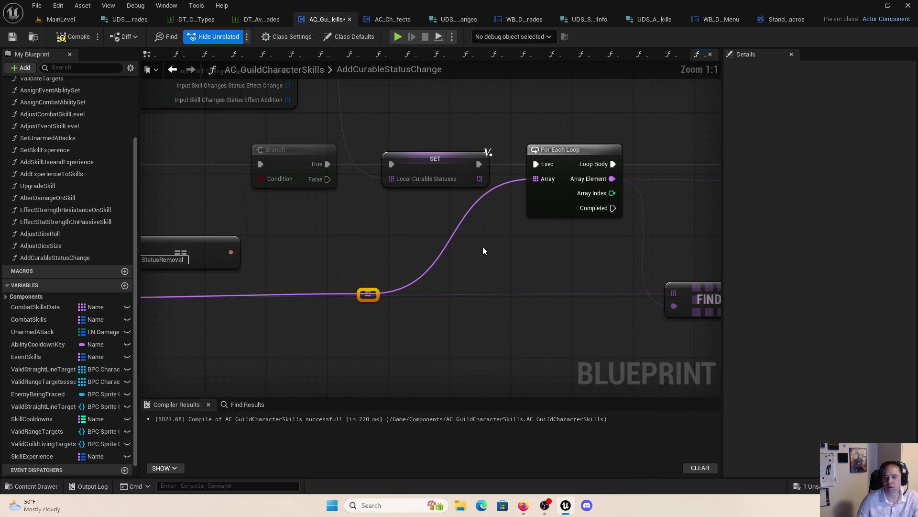
pyautogui.press('Right')
pyautogui.press('Right')
pyautogui.press('Right')
pyautogui.press('Left')
pyautogui.press('Left')
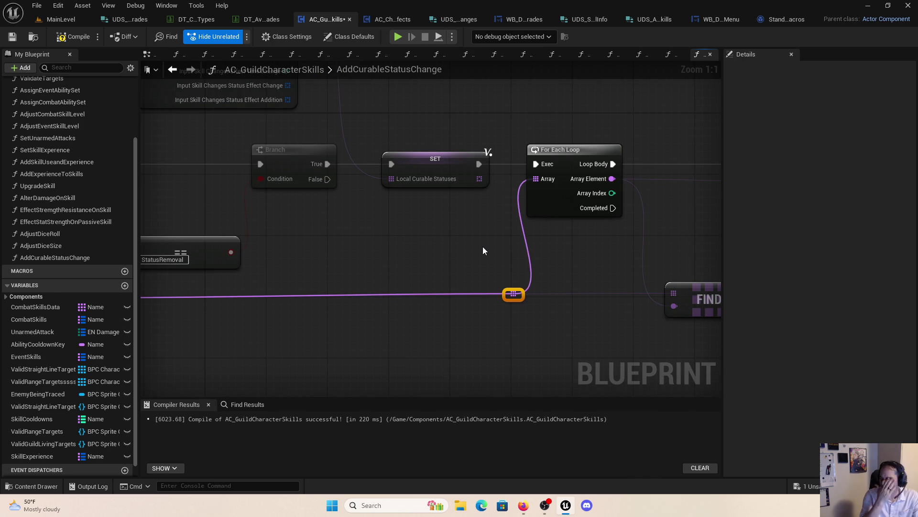
pyautogui.press('Left')
pyautogui.press('Left')
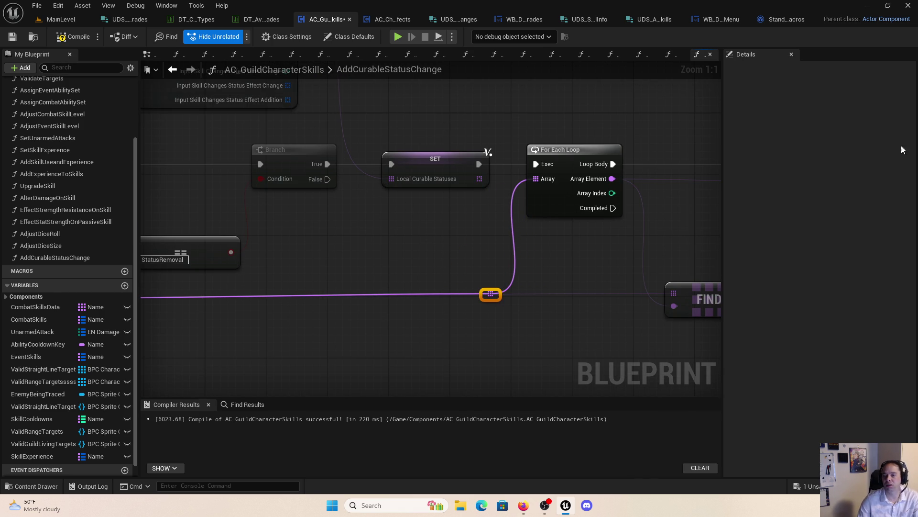
# Step: Check the FIND, == and Branch nodes, save the blueprint with File > Save, and play-test
pyautogui.moveTo(714, 288); pyautogui.dragTo(373, 238)
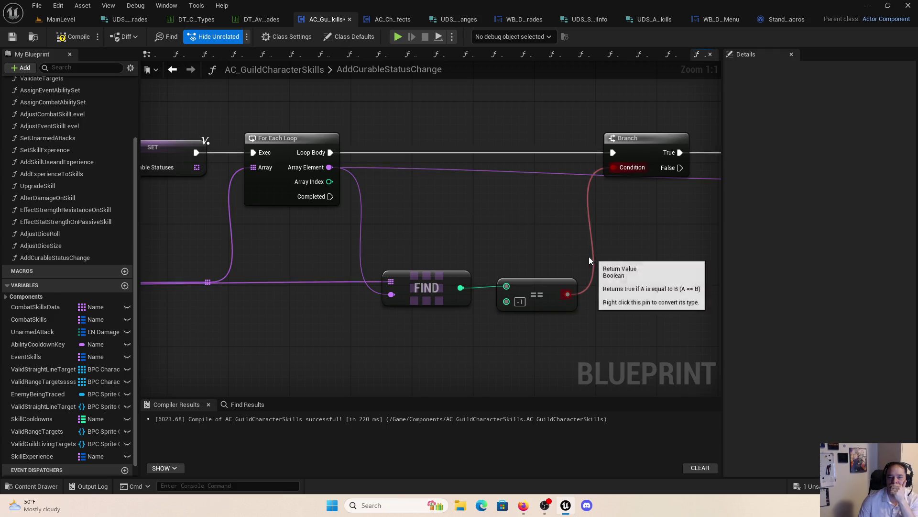
pyautogui.scroll(-1, 534, 233)
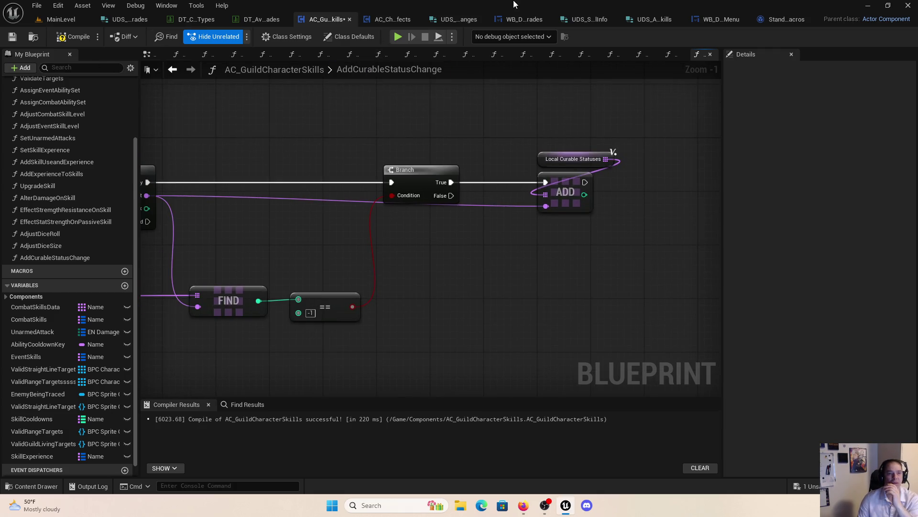
pyautogui.click(36, 5)
pyautogui.click(74, 74)
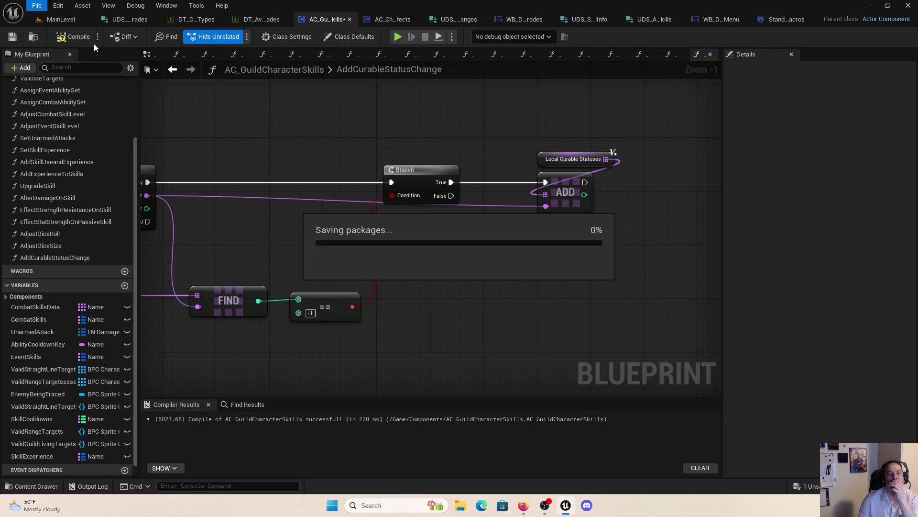
pyautogui.click(399, 39)
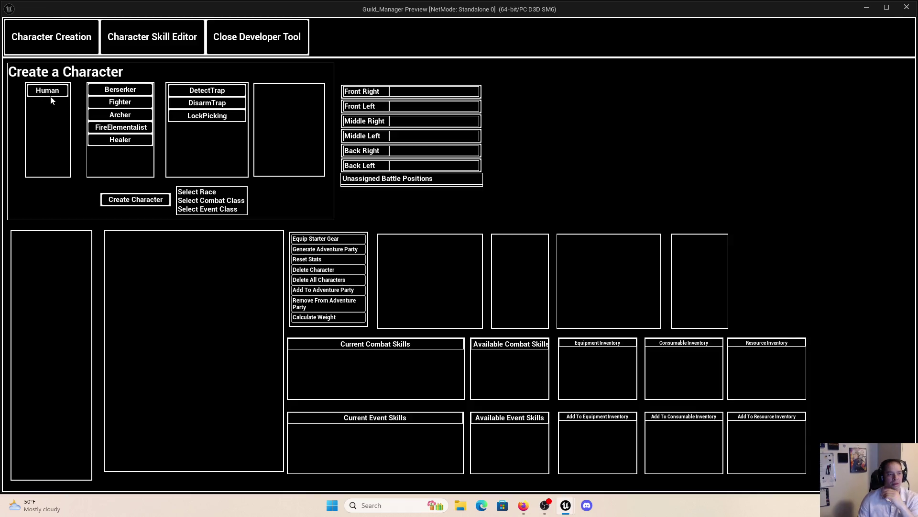
# Step: Create a new Human Healer and choose CureBurn for its Cure skill, hitting the breakpoint
pyautogui.click(119, 140)
pyautogui.click(137, 199)
pyautogui.click(53, 238)
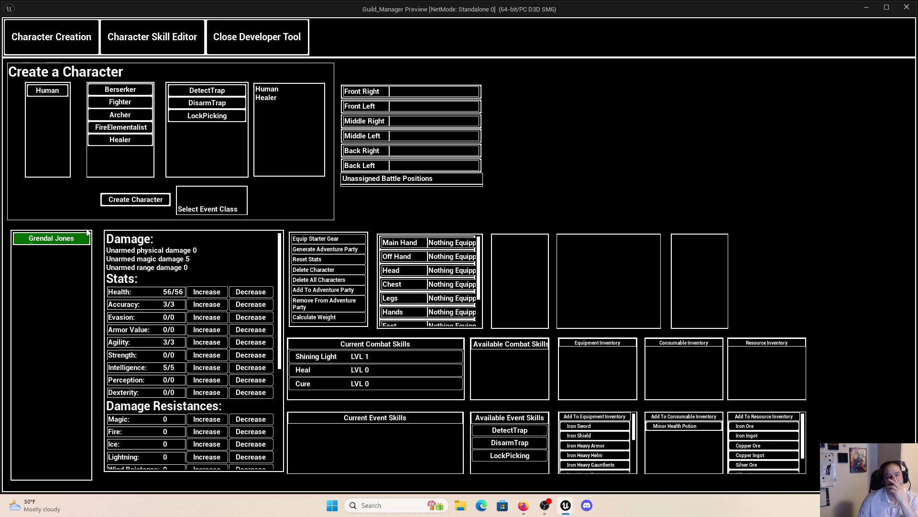
pyautogui.click(174, 38)
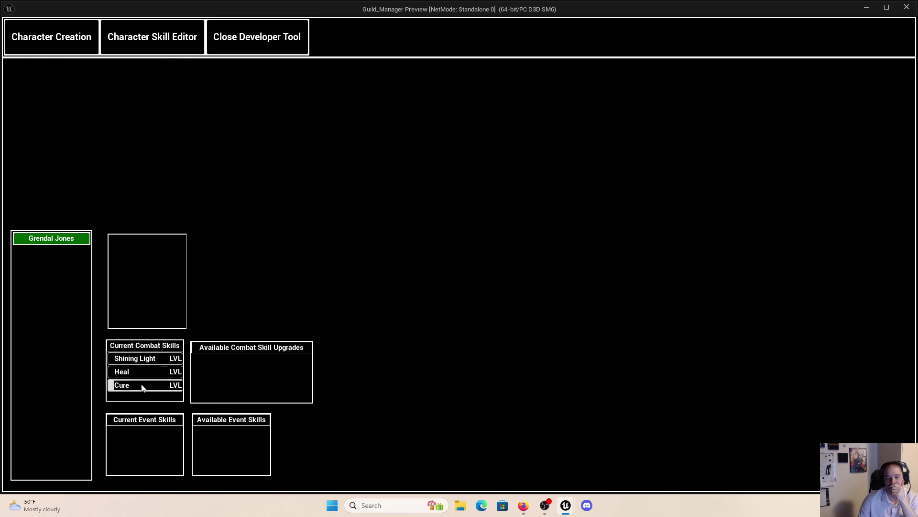
pyautogui.click(122, 385)
pyautogui.click(234, 362)
# Step: Resume, then choose CureBurn for Cure again to hit the breakpoint a second time
pyautogui.click(403, 39)
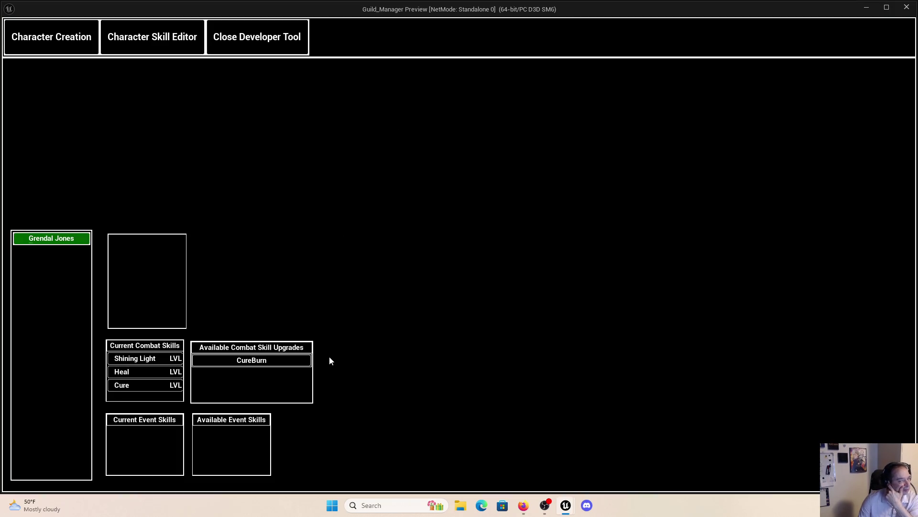
pyautogui.click(121, 385)
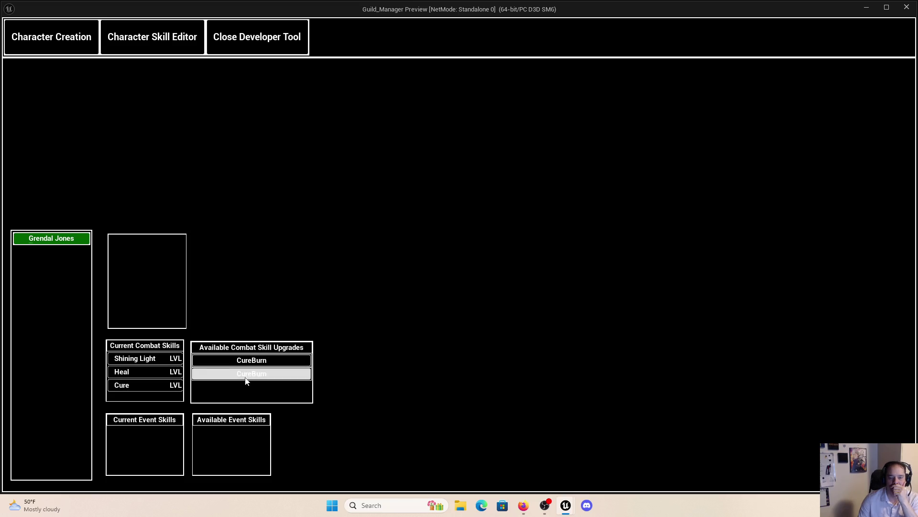
pyautogui.click(247, 374)
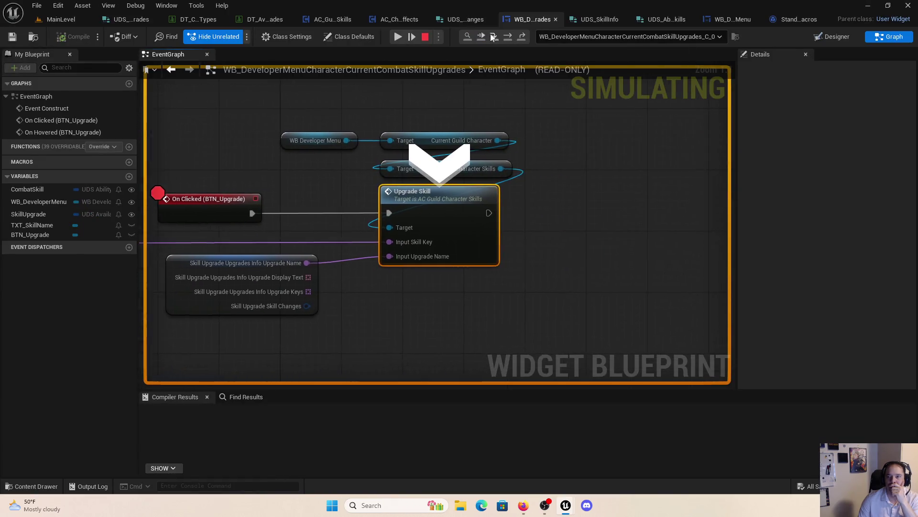
# Step: Step into UpgradeSkill and expand Combat Skills > Cure > SkillEffects to inspect its curable statuses
pyautogui.click(491, 36)
pyautogui.moveTo(417, 291)
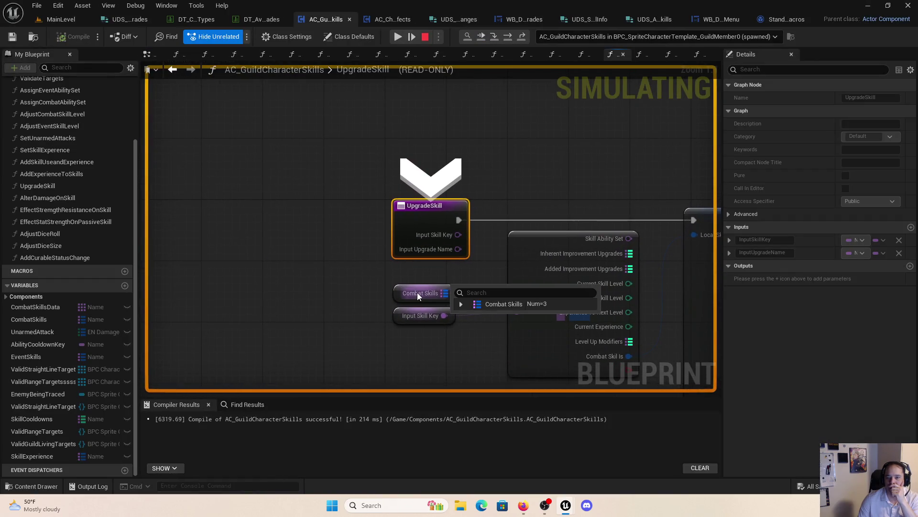
pyautogui.click(460, 304)
pyautogui.click(469, 339)
pyautogui.scroll(-1, 480, 374)
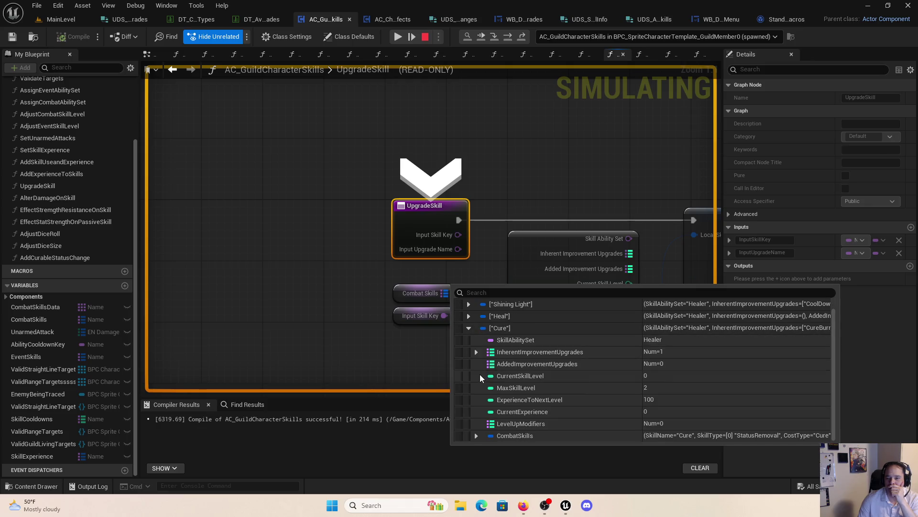
pyautogui.scroll(-5, 523, 388)
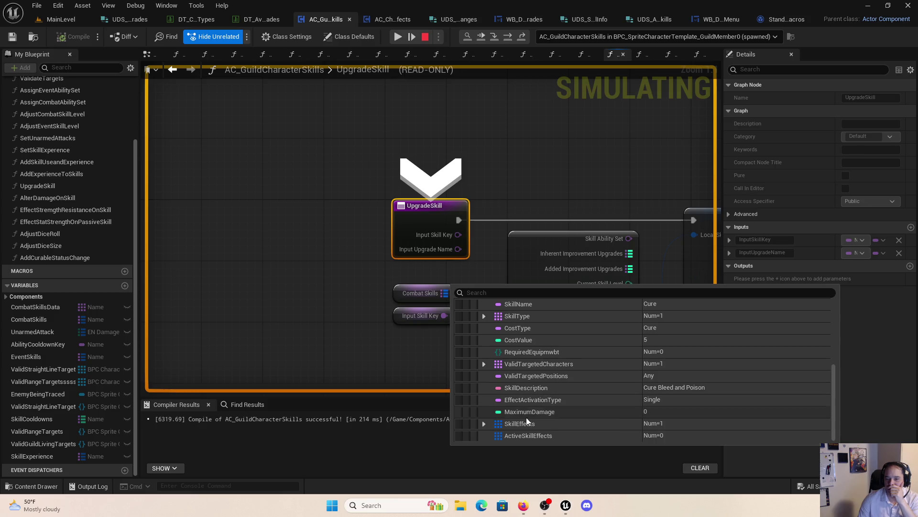
pyautogui.click(484, 424)
pyautogui.scroll(-1, 533, 400)
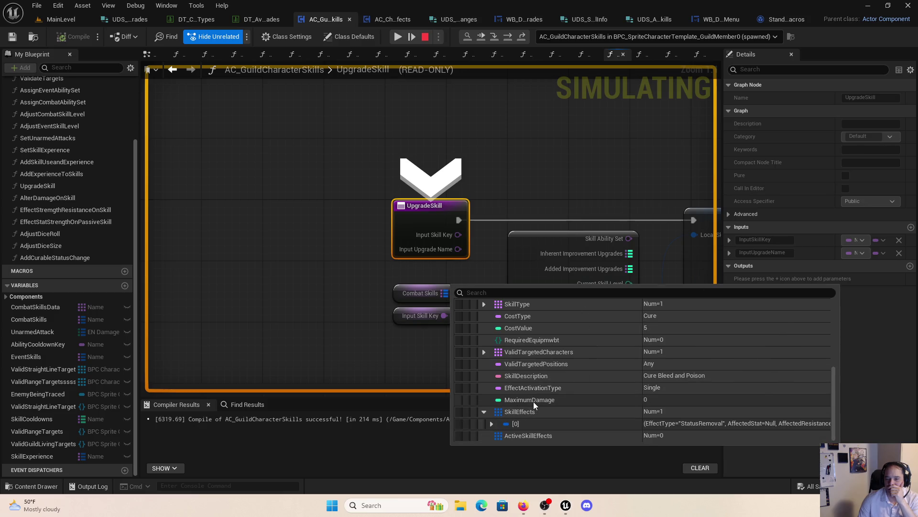
pyautogui.click(491, 423)
pyautogui.scroll(-2, 546, 400)
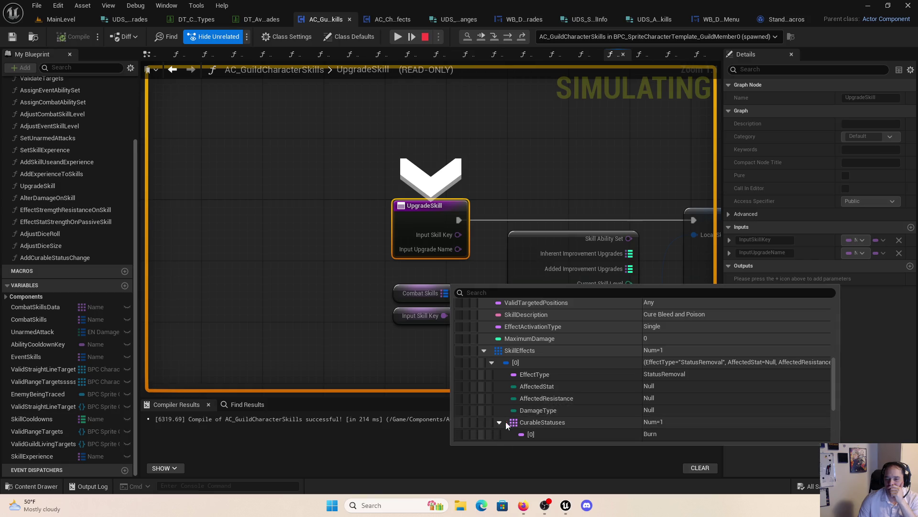
pyautogui.scroll(-2, 570, 401)
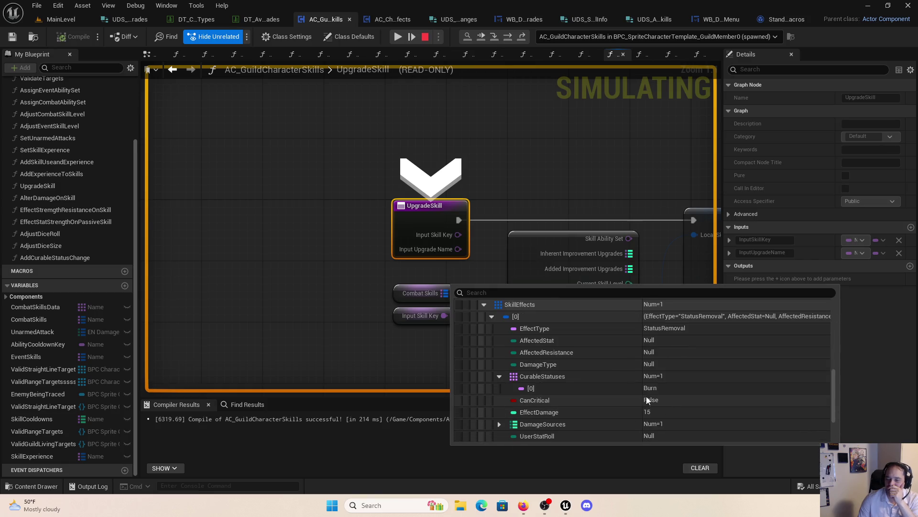
pyautogui.scroll(-1, 641, 402)
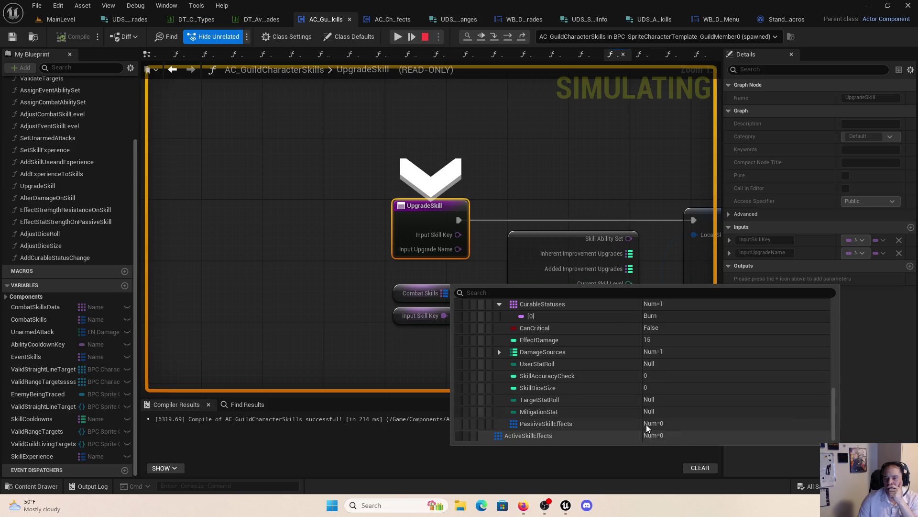
pyautogui.scroll(1, 642, 411)
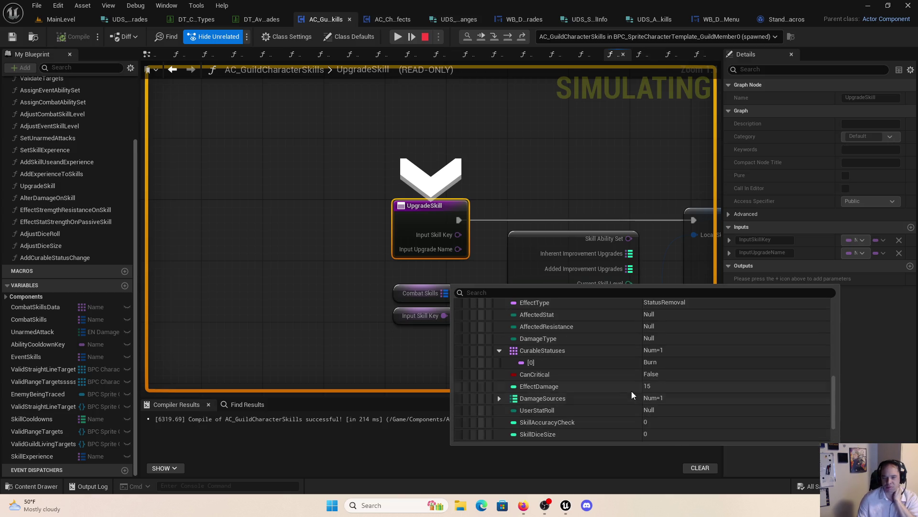
pyautogui.scroll(-2, 631, 396)
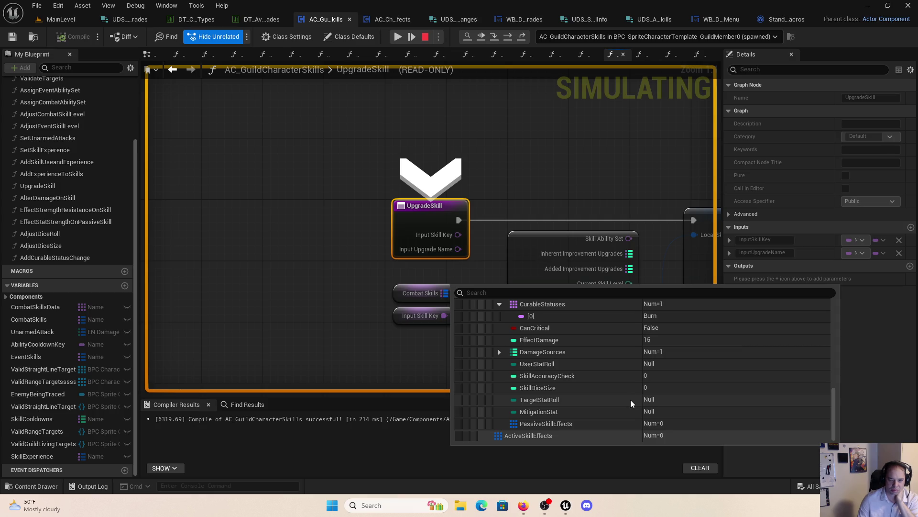
pyautogui.scroll(3, 635, 405)
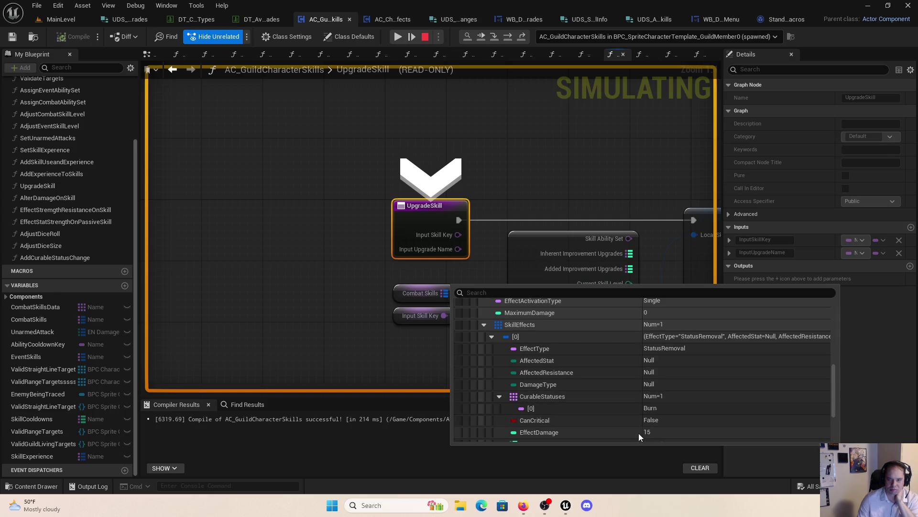
# Step: Stop the play-test and open the AddCurableStatusChange function graph
pyautogui.press('Escape')
pyautogui.moveTo(624, 205); pyautogui.dragTo(508, 173)
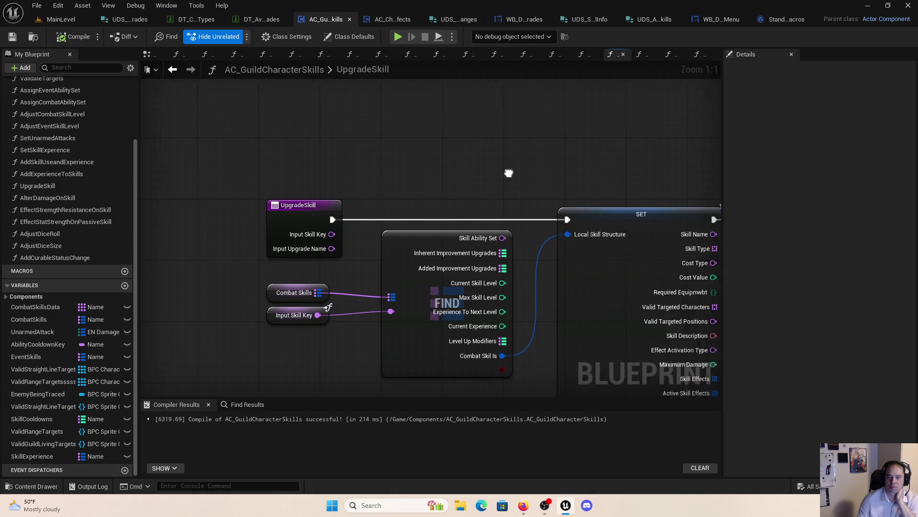
pyautogui.scroll(-2, 508, 173)
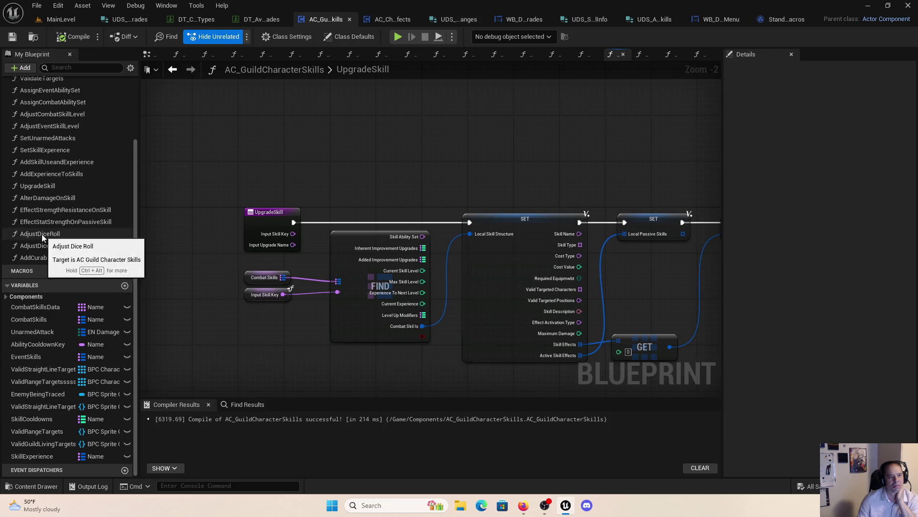
pyautogui.click(67, 260)
pyautogui.doubleClick(67, 260)
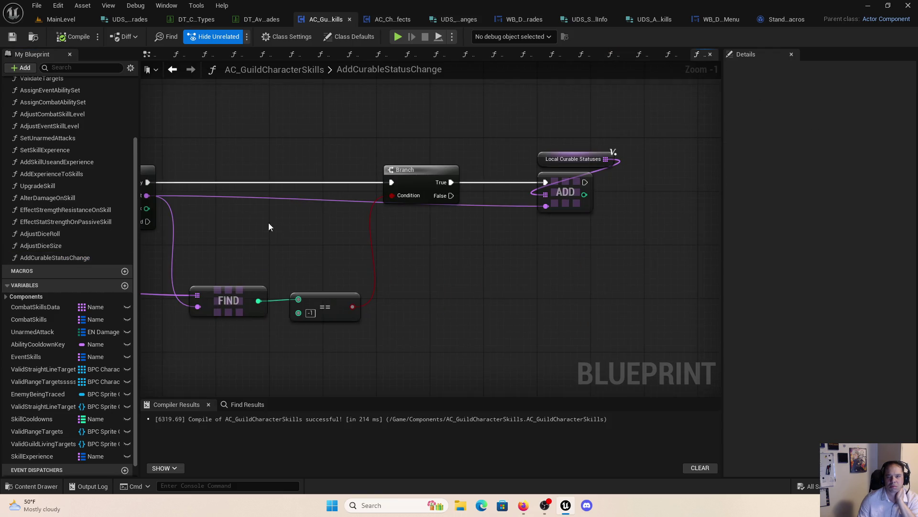
# Step: Review the AddCurableStatusChange graph, then start a play-test and choose the Human race
pyautogui.moveTo(269, 226); pyautogui.dragTo(628, 271)
pyautogui.moveTo(409, 295)
pyautogui.mouseDown()
pyautogui.moveTo(422, 366)
pyautogui.moveTo(469, 478)
pyautogui.moveTo(291, 231)
pyautogui.mouseUp()
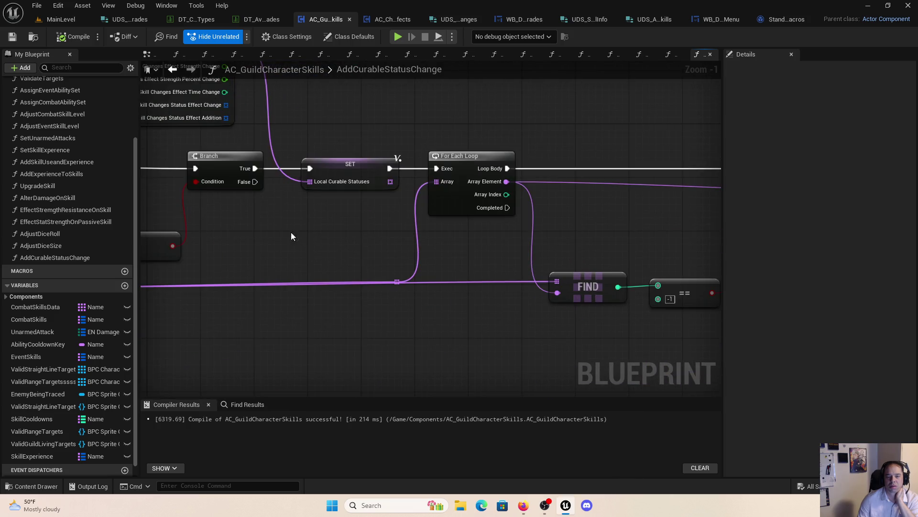
pyautogui.moveTo(489, 269); pyautogui.dragTo(183, 272)
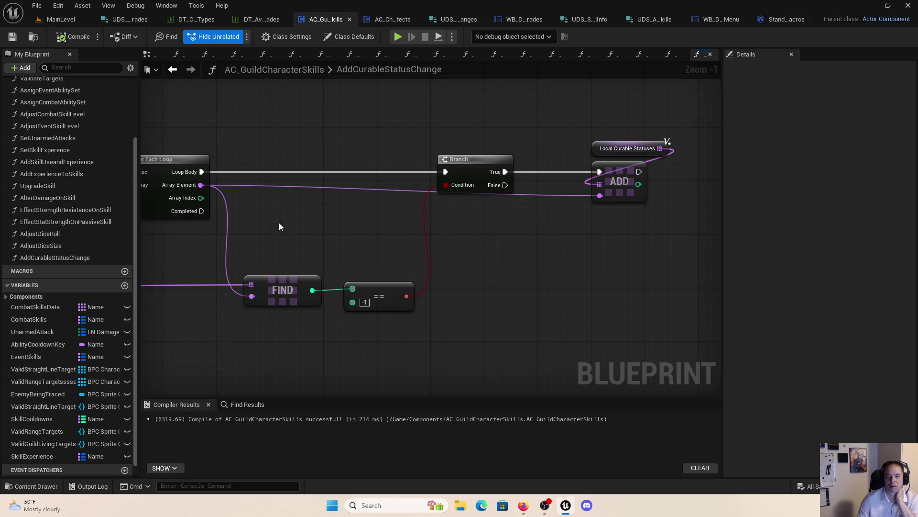
pyautogui.moveTo(273, 217); pyautogui.dragTo(735, 176)
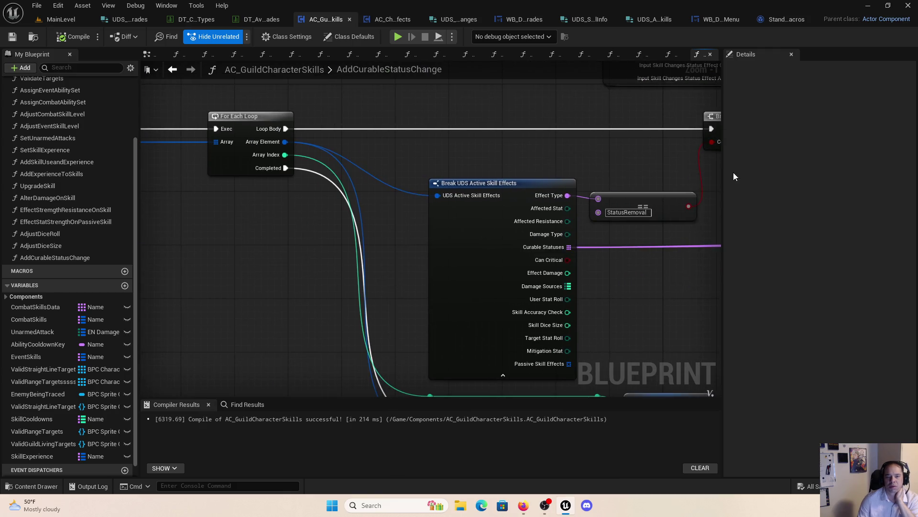
pyautogui.moveTo(694, 239); pyautogui.dragTo(254, 73)
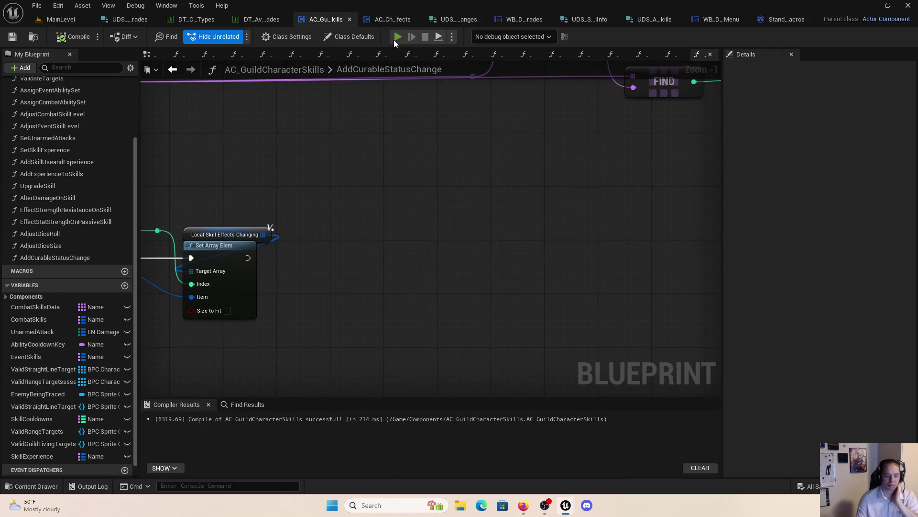
pyautogui.click(395, 36)
pyautogui.click(48, 90)
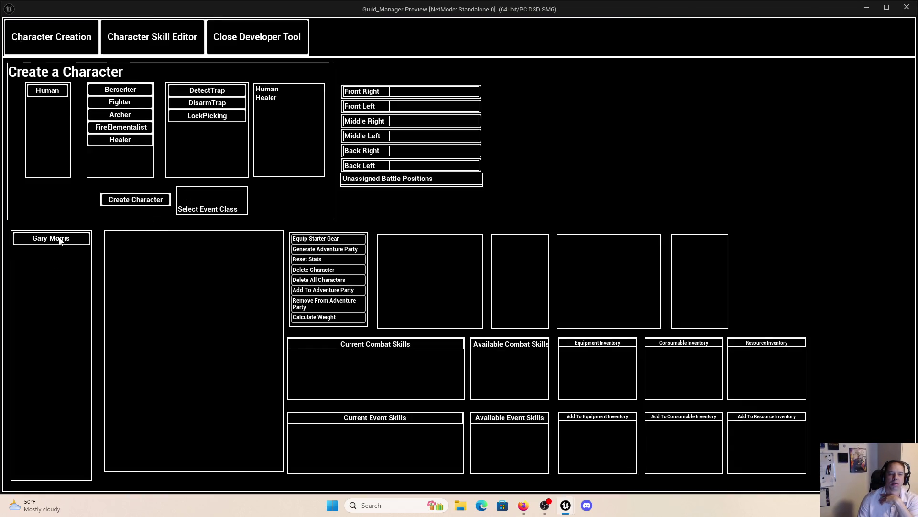
# Step: Apply the CureBurn upgrade to the created character's Cure skill and step into UpgradeSkill
pyautogui.click(60, 239)
pyautogui.click(169, 41)
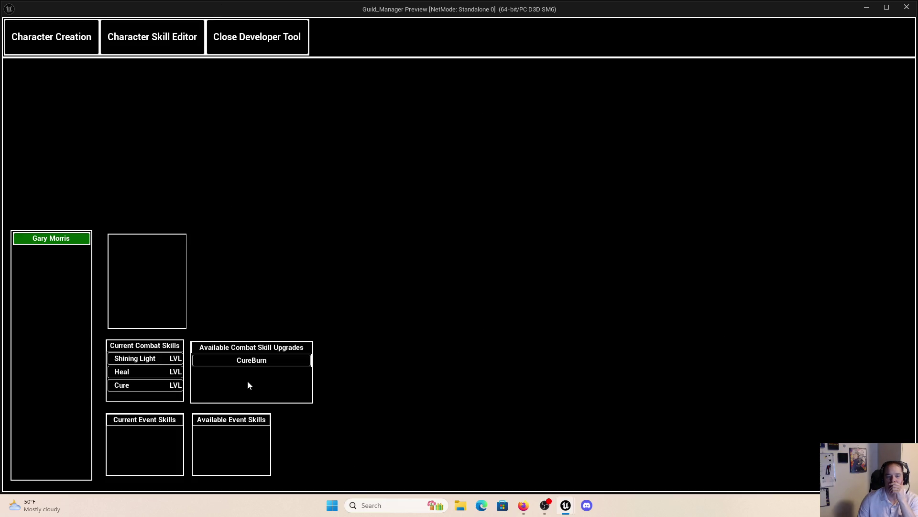
pyautogui.click(249, 360)
pyautogui.click(493, 37)
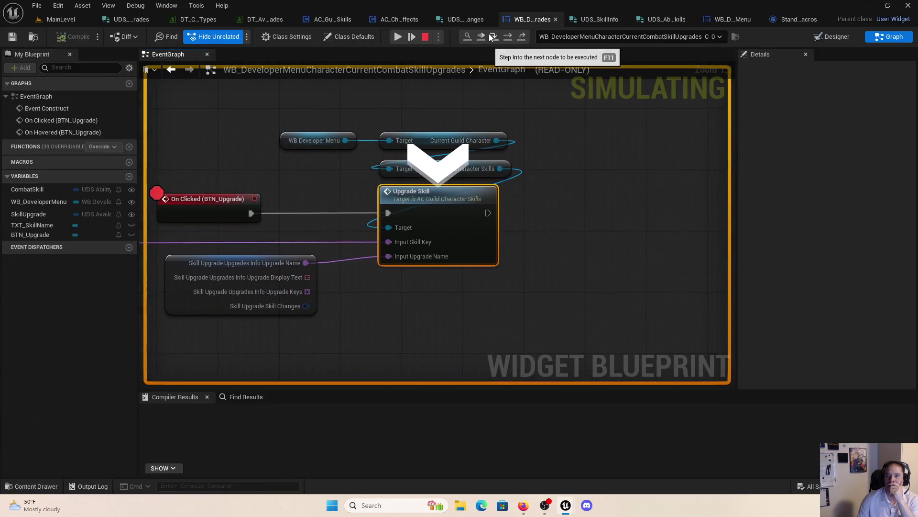
pyautogui.click(492, 36)
# Step: Expand Combat Skills > Cure > SkillEffects > CurableStatuses, which lists Bleed and Poison
pyautogui.moveTo(441, 292)
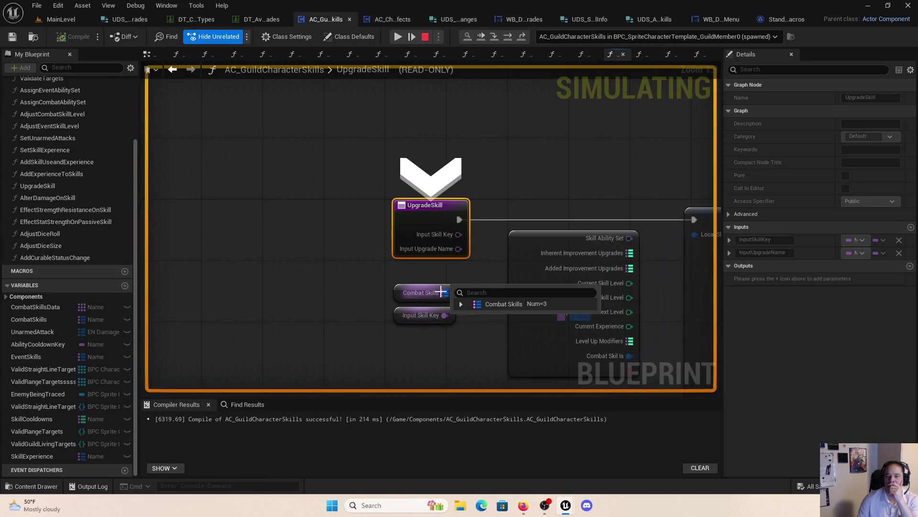
pyautogui.click(462, 304)
pyautogui.click(469, 340)
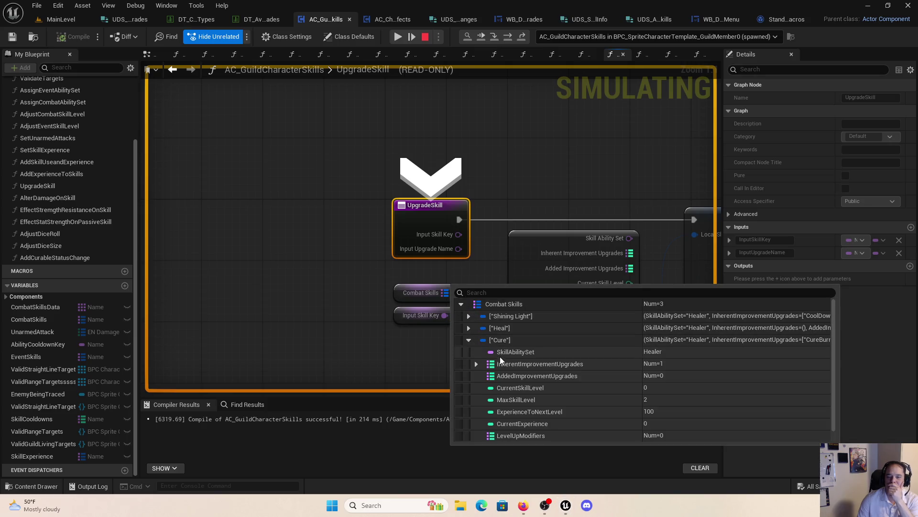
pyautogui.click(476, 436)
pyautogui.scroll(-5, 497, 427)
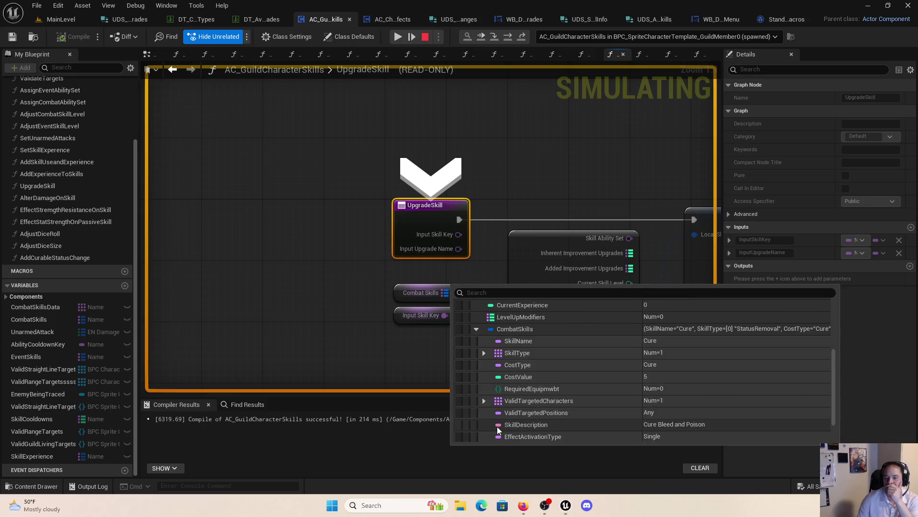
pyautogui.click(484, 424)
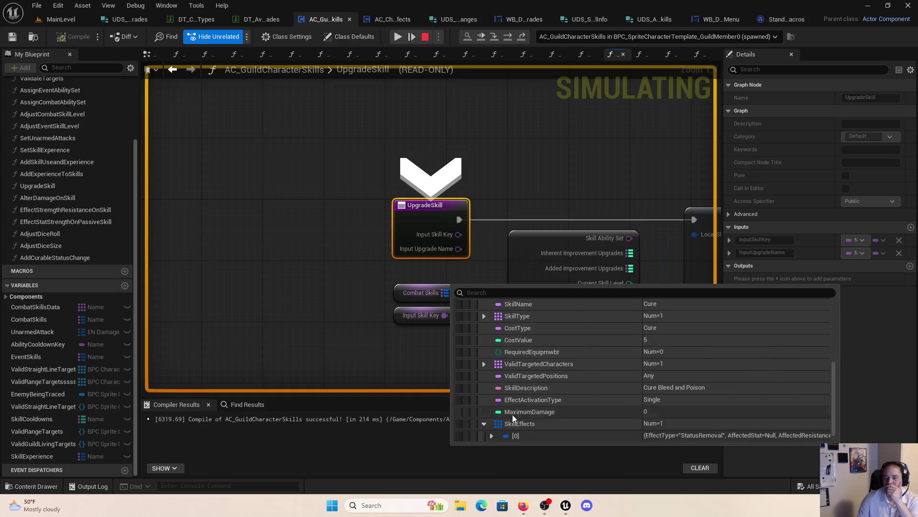
pyautogui.scroll(-1, 512, 415)
pyautogui.click(492, 423)
pyautogui.scroll(-3, 557, 412)
pyautogui.scroll(-1, 558, 409)
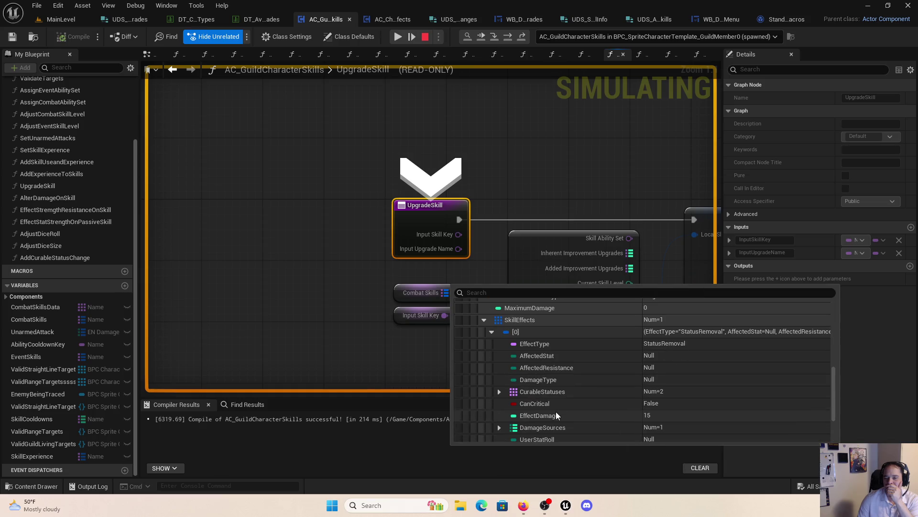
pyautogui.click(499, 392)
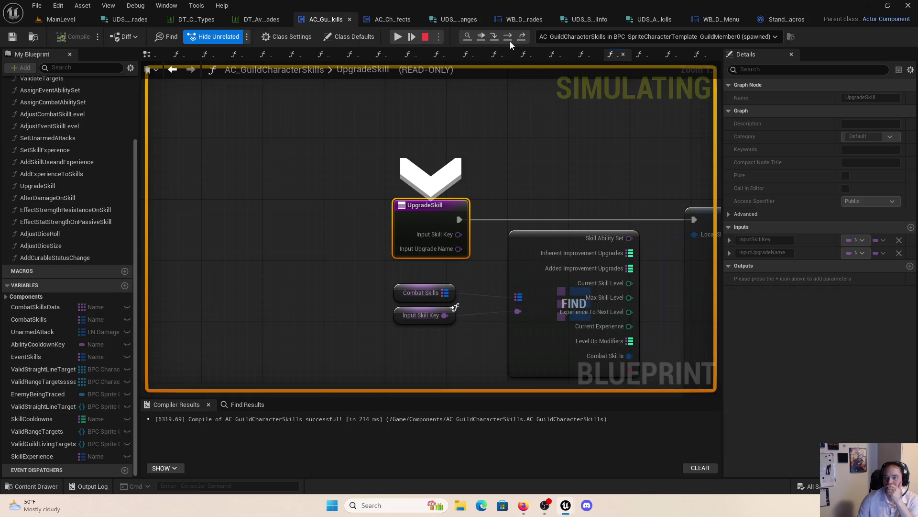
# Step: Step over UpgradeSkill's nodes and step into the Add Curable Status Change function
pyautogui.click(508, 40)
pyautogui.click(507, 41)
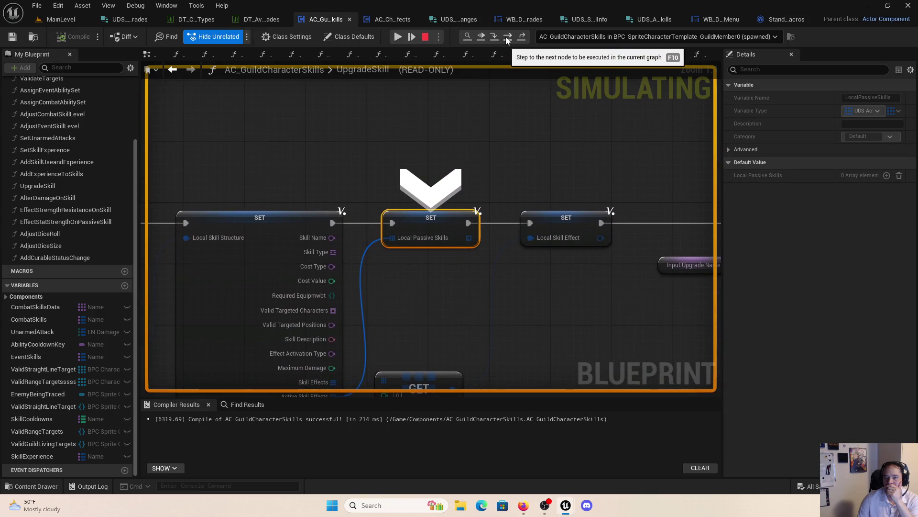
pyautogui.click(506, 41)
pyautogui.click(503, 39)
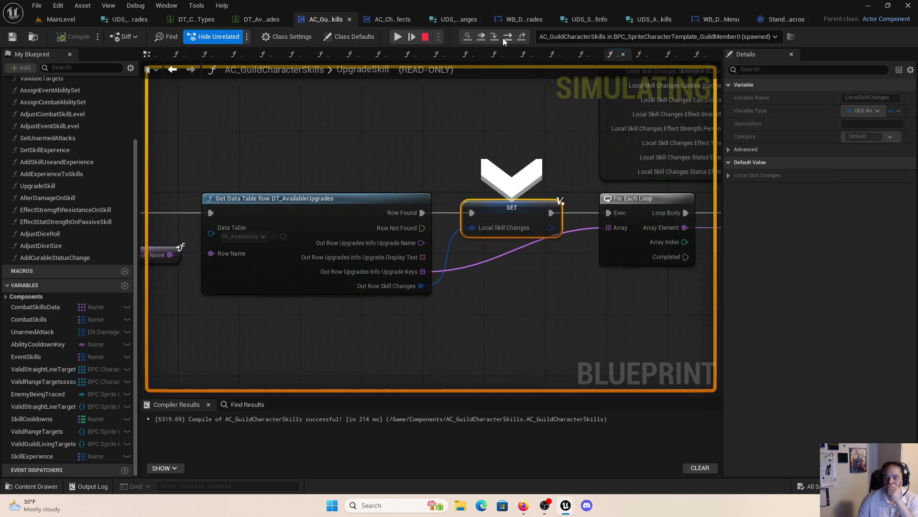
pyautogui.click(504, 38)
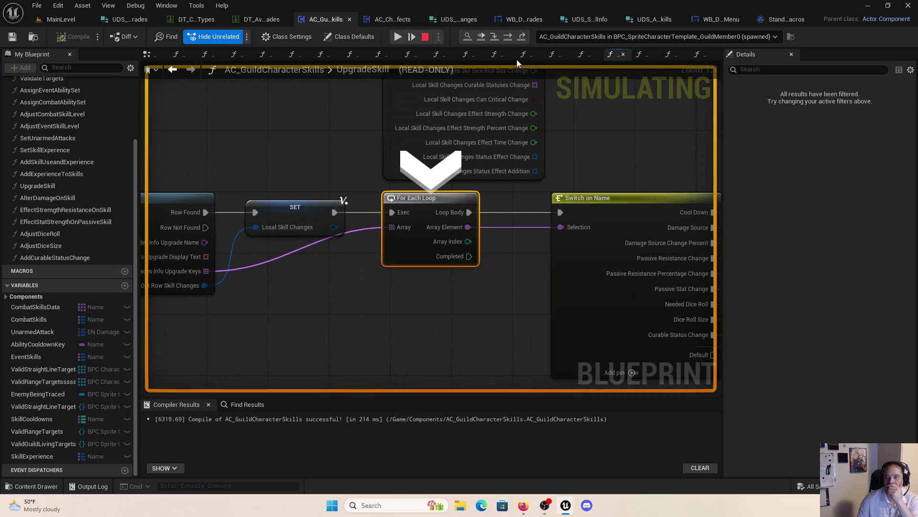
pyautogui.click(508, 37)
pyautogui.click(509, 37)
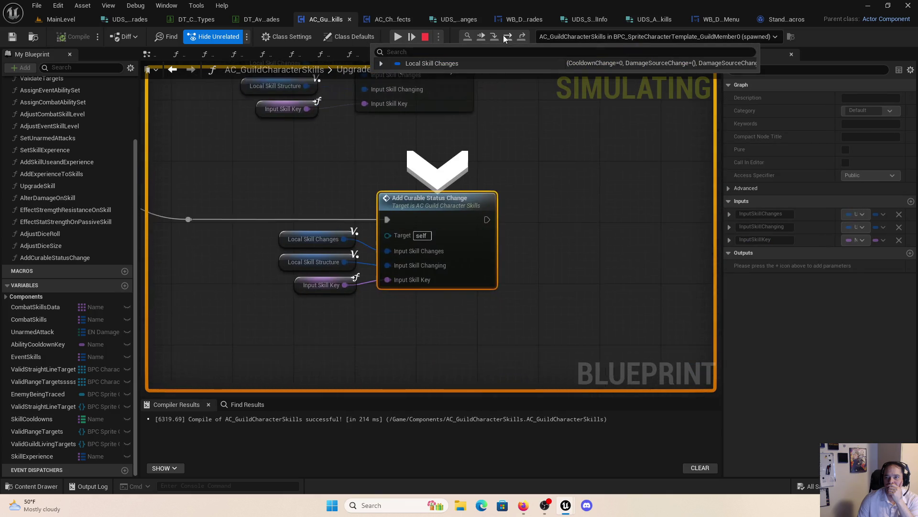
pyautogui.click(502, 38)
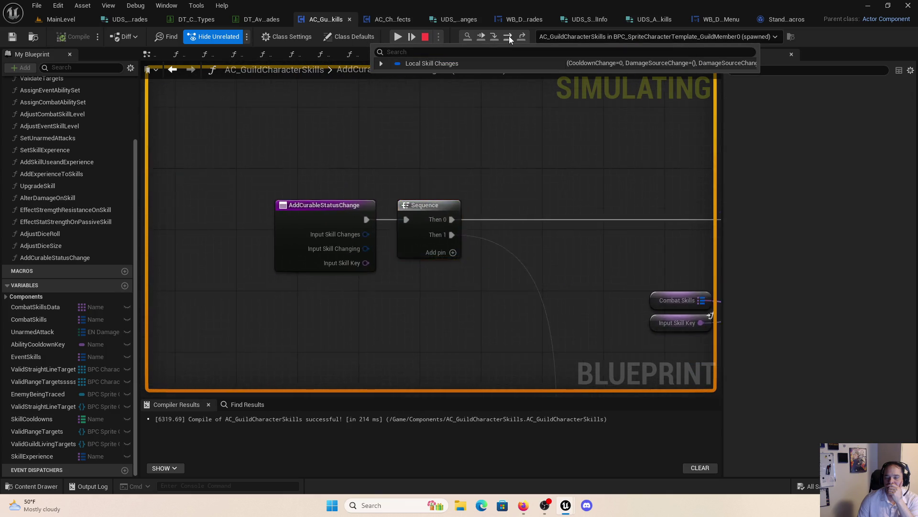
# Step: Step to the For Each Loop, see Local Curable Statuses holds only Burn, then stop
pyautogui.click(510, 39)
pyautogui.click(510, 40)
pyautogui.click(510, 39)
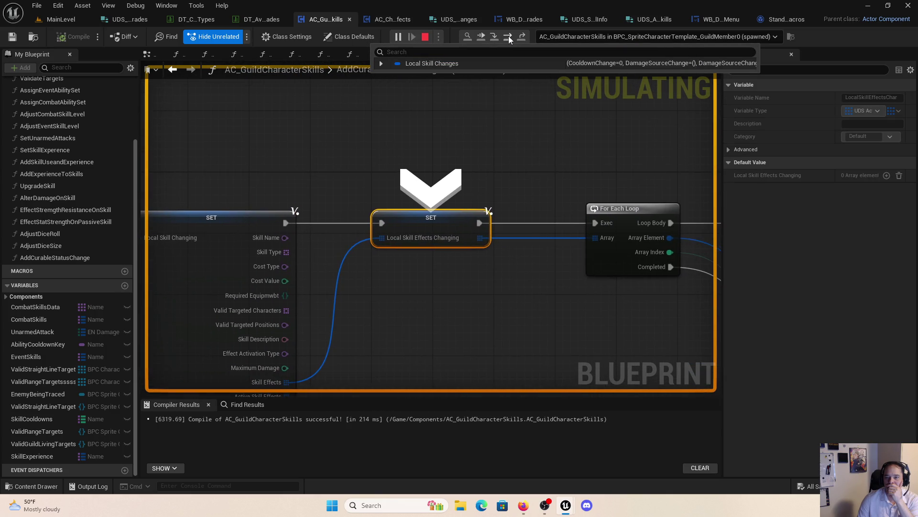
pyautogui.click(509, 38)
pyautogui.click(508, 38)
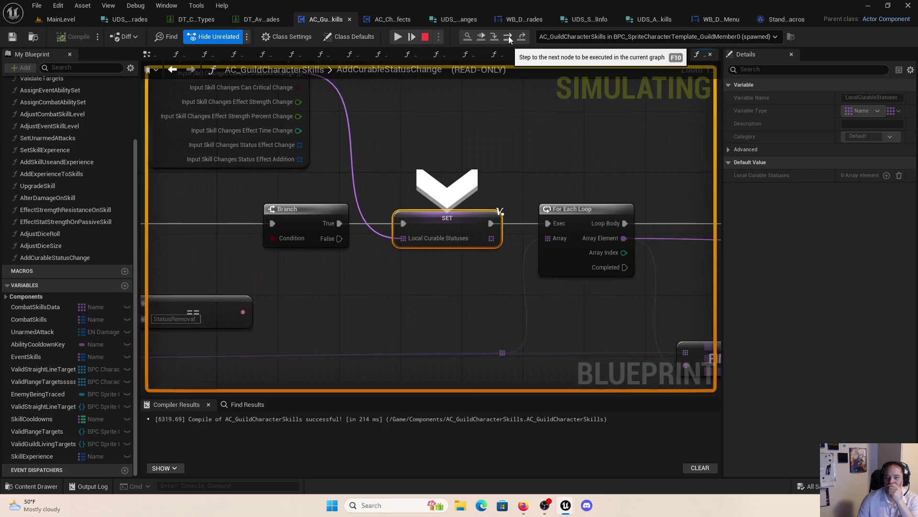
pyautogui.click(508, 38)
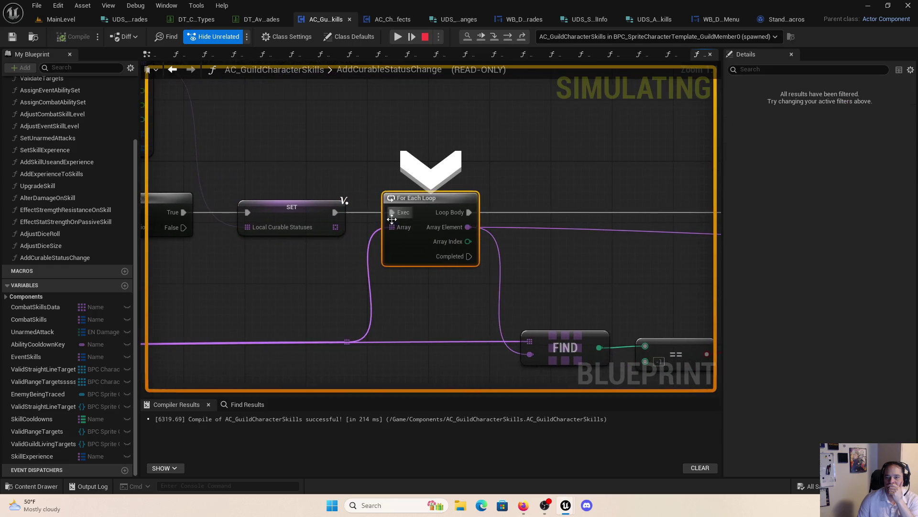
pyautogui.click(328, 238)
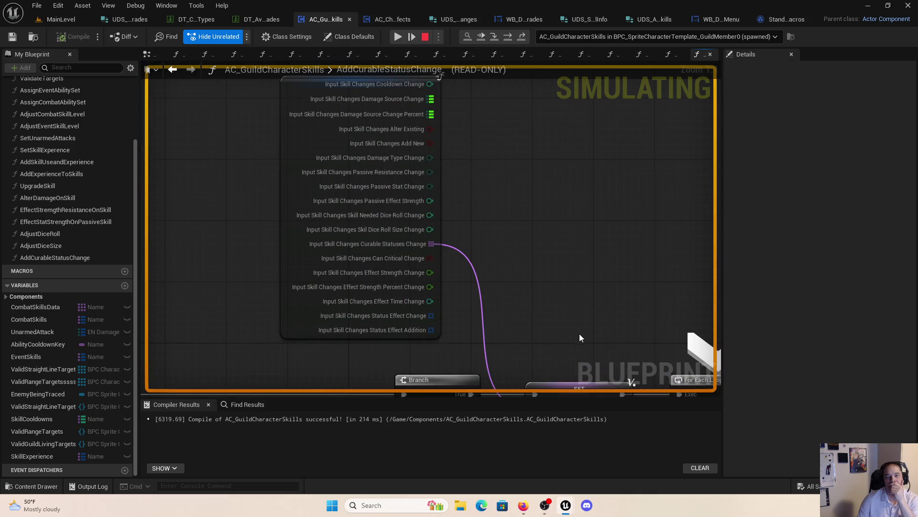
pyautogui.moveTo(627, 379)
pyautogui.mouseDown()
pyautogui.moveTo(451, 185)
pyautogui.moveTo(623, 369)
pyautogui.mouseUp()
pyautogui.click(425, 36)
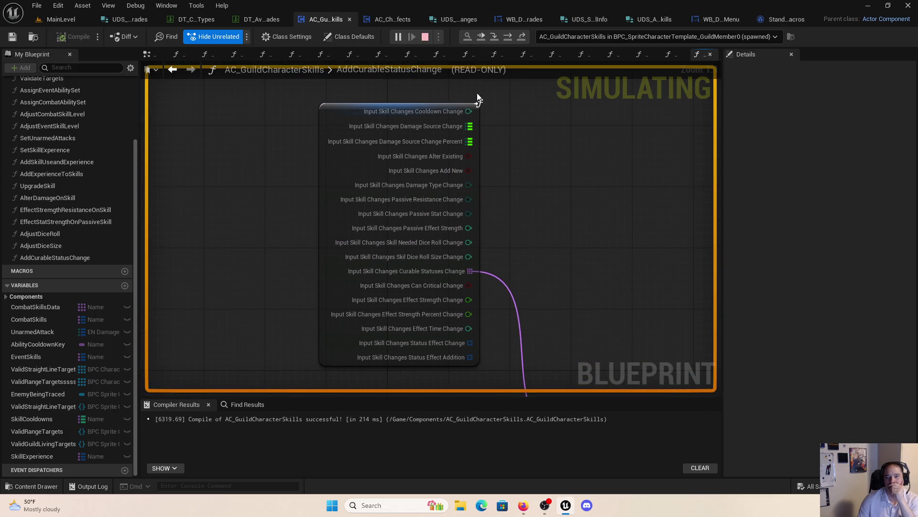
pyautogui.moveTo(557, 194)
pyautogui.mouseDown()
pyautogui.moveTo(542, 236)
pyautogui.moveTo(451, 153)
pyautogui.mouseUp()
# Step: Rewire the For Each Loop's Array input from the SET and skill-effects nodes
pyautogui.scroll(-1, 451, 153)
pyautogui.moveTo(517, 231)
pyautogui.mouseDown()
pyautogui.moveTo(523, 239)
pyautogui.moveTo(358, 243)
pyautogui.moveTo(437, 253)
pyautogui.moveTo(424, 296)
pyautogui.moveTo(384, 266)
pyautogui.mouseUp()
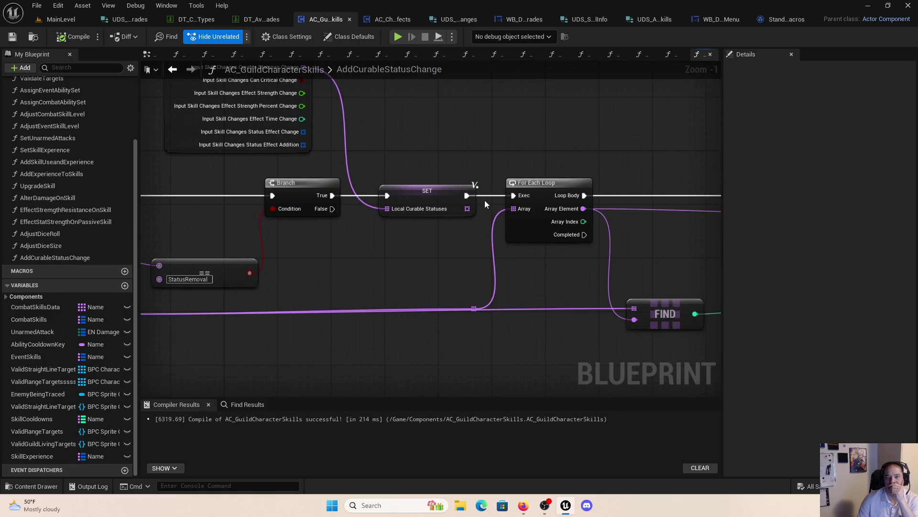
pyautogui.moveTo(467, 209)
pyautogui.mouseDown()
pyautogui.moveTo(539, 210)
pyautogui.moveTo(524, 212)
pyautogui.mouseUp()
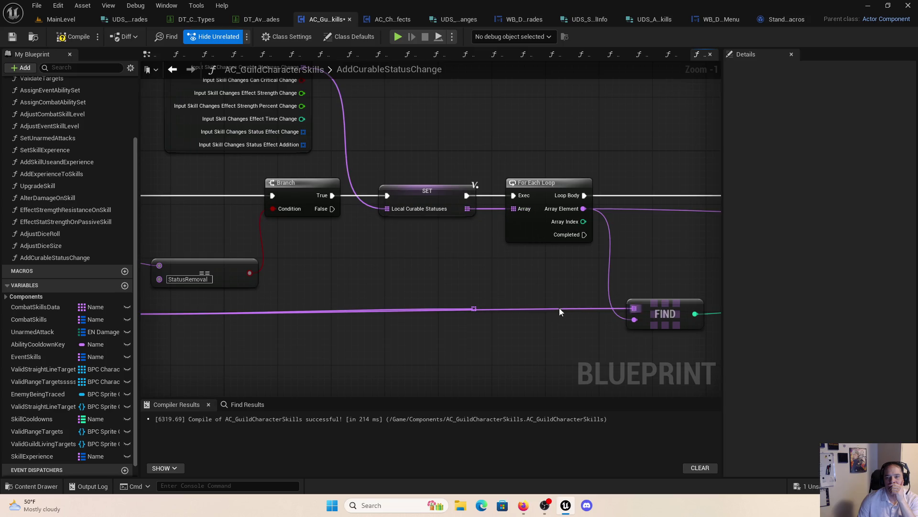
pyautogui.moveTo(432, 247)
pyautogui.mouseDown()
pyautogui.moveTo(648, 237)
pyautogui.moveTo(442, 285)
pyautogui.moveTo(572, 238)
pyautogui.moveTo(629, 200)
pyautogui.moveTo(572, 315)
pyautogui.mouseUp()
pyautogui.moveTo(384, 143)
pyautogui.mouseDown()
pyautogui.moveTo(524, 165)
pyautogui.moveTo(636, 279)
pyautogui.moveTo(616, 283)
pyautogui.mouseUp()
# Step: Connect Break UDS Active Skill Effects' Curable Statuses into SET Local Curable Statuses via a reroute point
pyautogui.moveTo(285, 118); pyautogui.dragTo(348, 119)
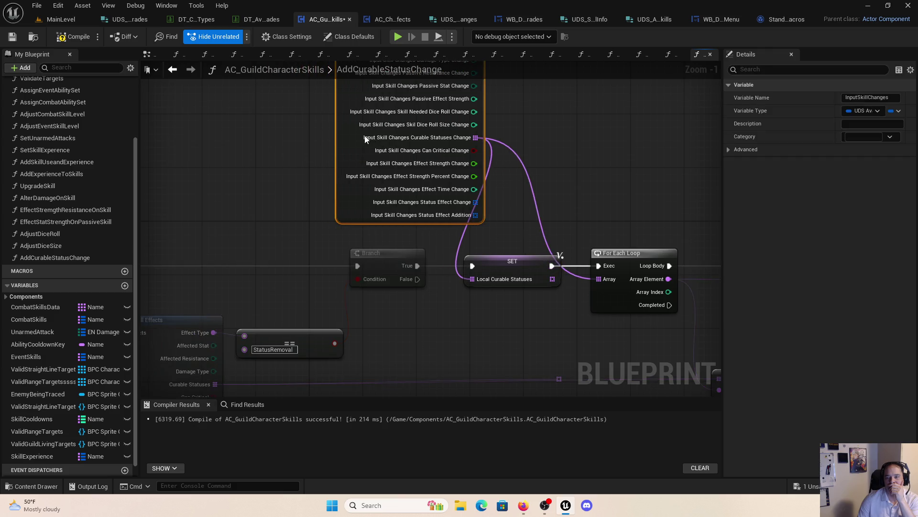
pyautogui.moveTo(353, 233); pyautogui.dragTo(313, 74)
pyautogui.moveTo(342, 269)
pyautogui.mouseDown()
pyautogui.moveTo(411, 207)
pyautogui.moveTo(261, 326)
pyautogui.mouseUp()
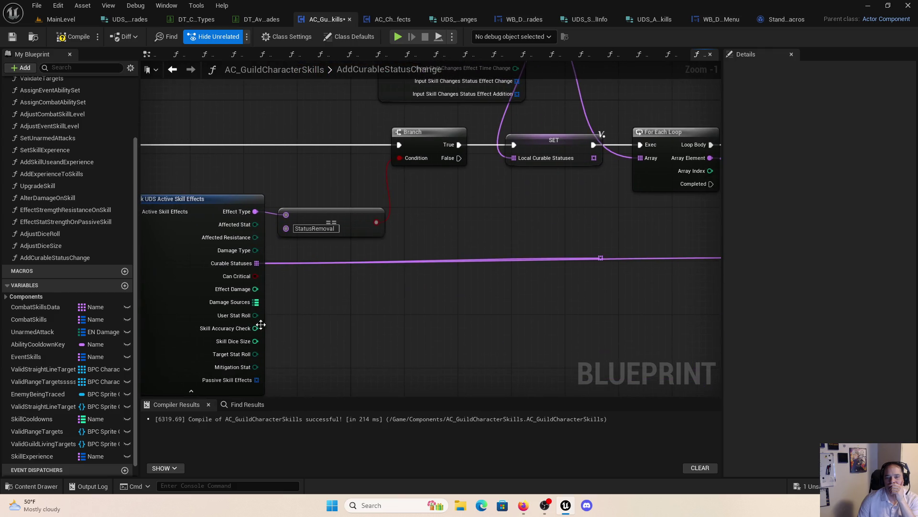
pyautogui.moveTo(257, 264)
pyautogui.mouseDown()
pyautogui.moveTo(550, 159)
pyautogui.moveTo(540, 158)
pyautogui.mouseUp()
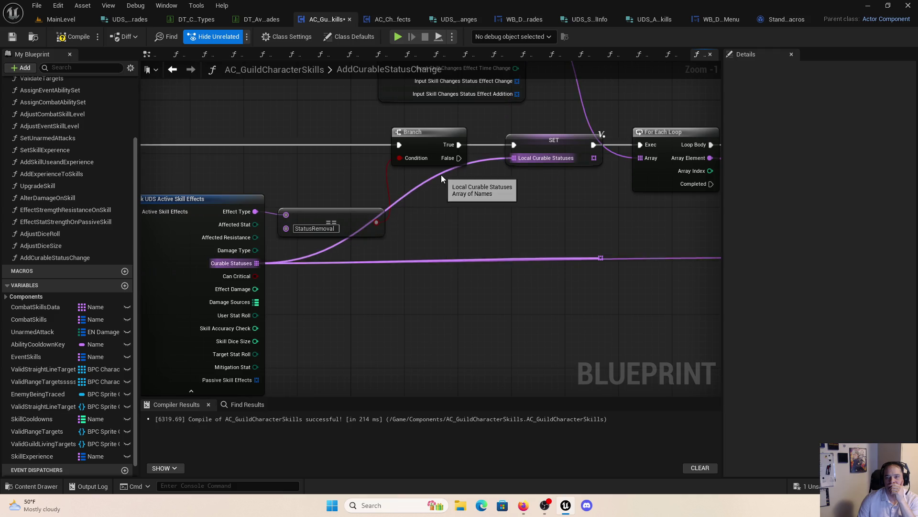
pyautogui.doubleClick(438, 176)
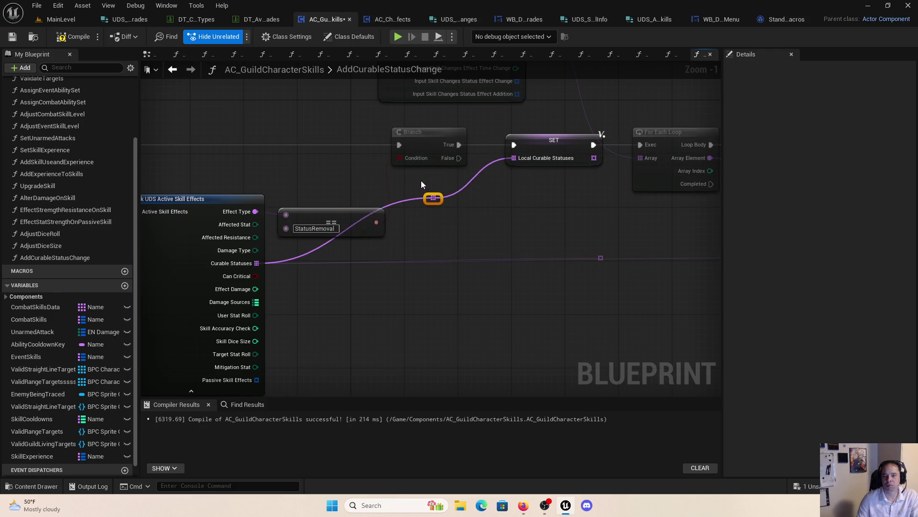
pyautogui.moveTo(433, 205); pyautogui.dragTo(432, 259)
pyautogui.click(601, 258)
pyautogui.press('Delete')
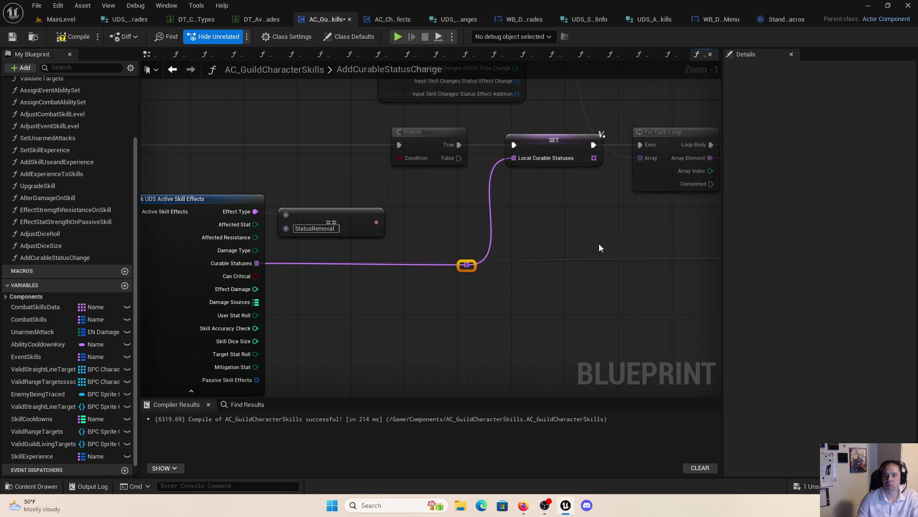
# Step: Replace the reroute knot feeding SET with a new knot on the Curable Statuses wire
pyautogui.moveTo(599, 245); pyautogui.dragTo(262, 256)
pyautogui.moveTo(539, 247); pyautogui.dragTo(763, 239)
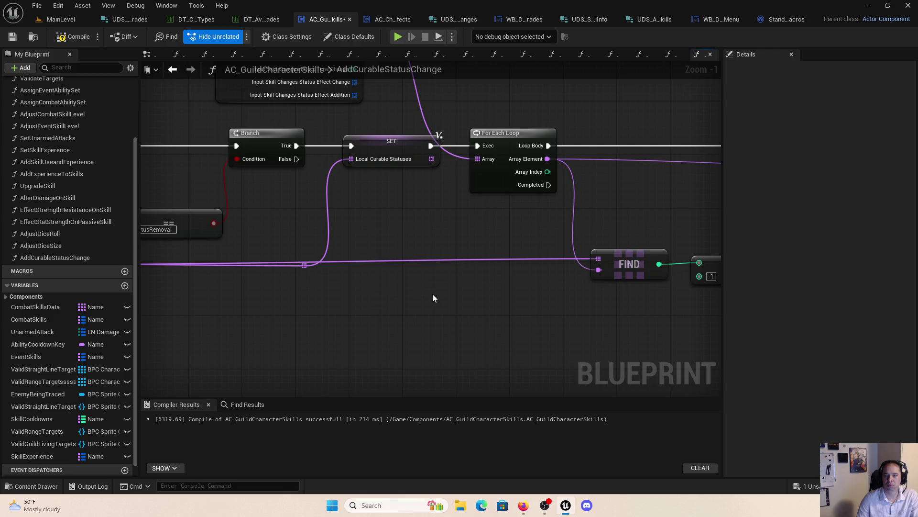
pyautogui.moveTo(432, 302); pyautogui.dragTo(392, 312)
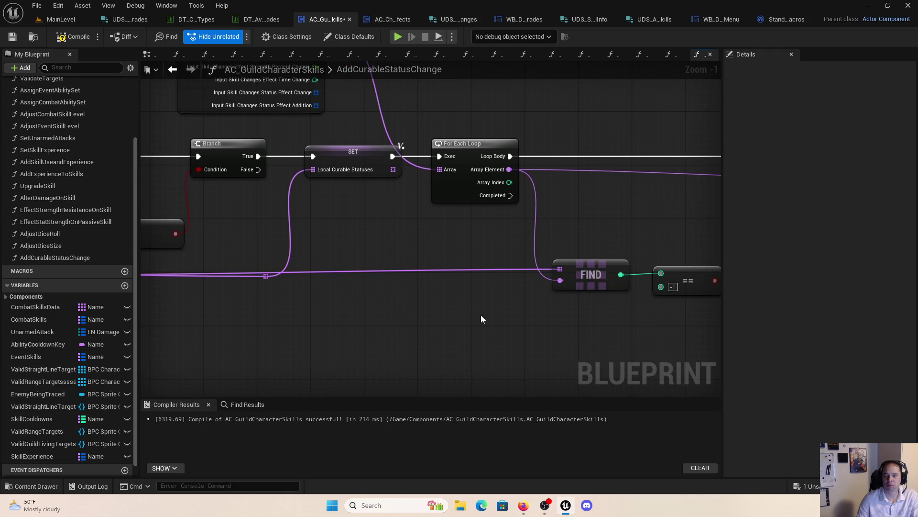
pyautogui.moveTo(481, 316)
pyautogui.mouseDown()
pyautogui.moveTo(396, 340)
pyautogui.moveTo(652, 324)
pyautogui.moveTo(500, 354)
pyautogui.moveTo(497, 335)
pyautogui.moveTo(531, 322)
pyautogui.moveTo(420, 292)
pyautogui.mouseUp()
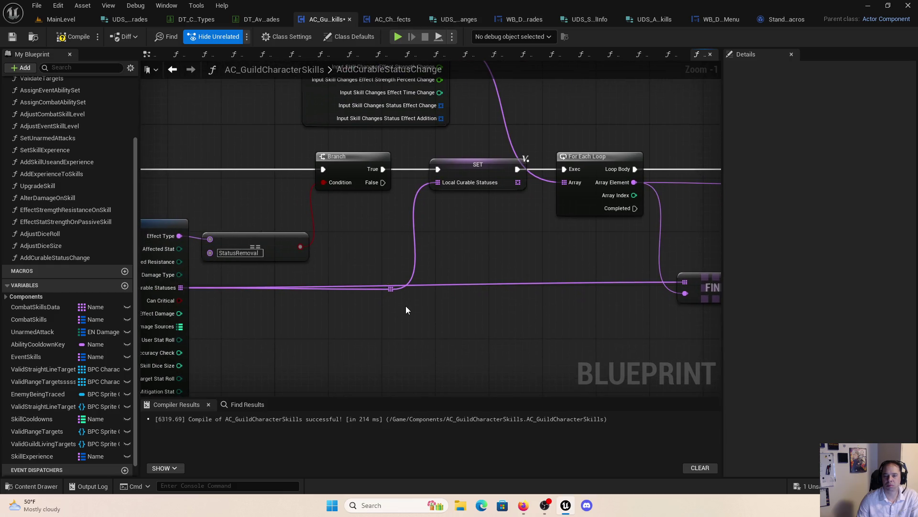
pyautogui.click(390, 290)
pyautogui.press('Delete')
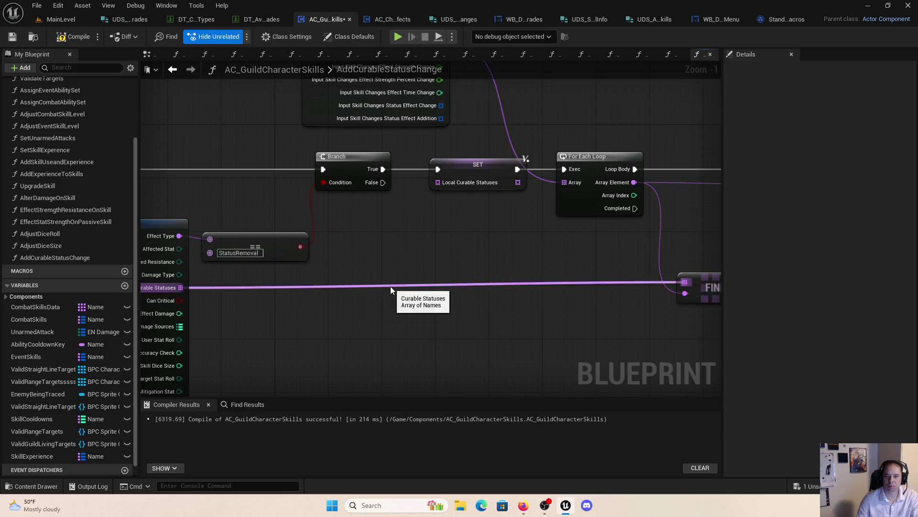
pyautogui.doubleClick(390, 287)
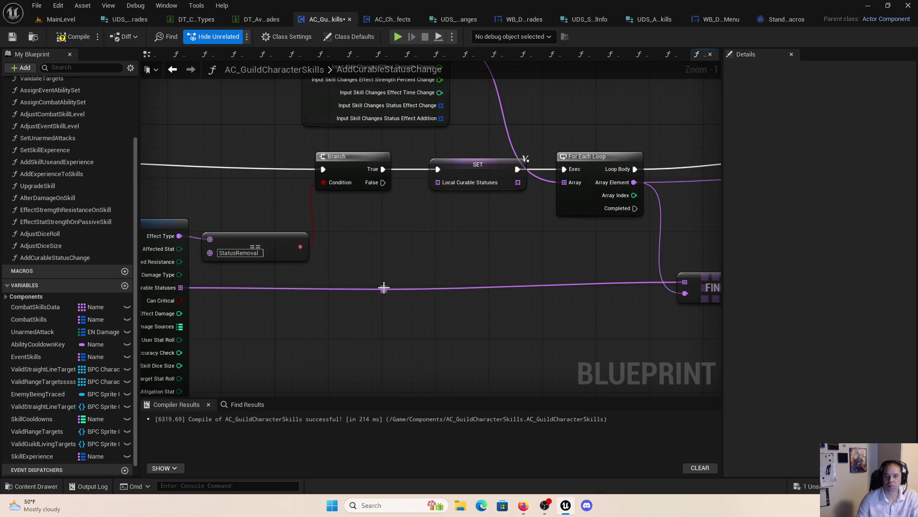
pyautogui.moveTo(383, 288); pyautogui.dragTo(436, 183)
# Step: Tidy the FIND and == nodes beside the loop and compile AC_GuildCharacterSkills
pyautogui.moveTo(593, 282); pyautogui.dragTo(378, 285)
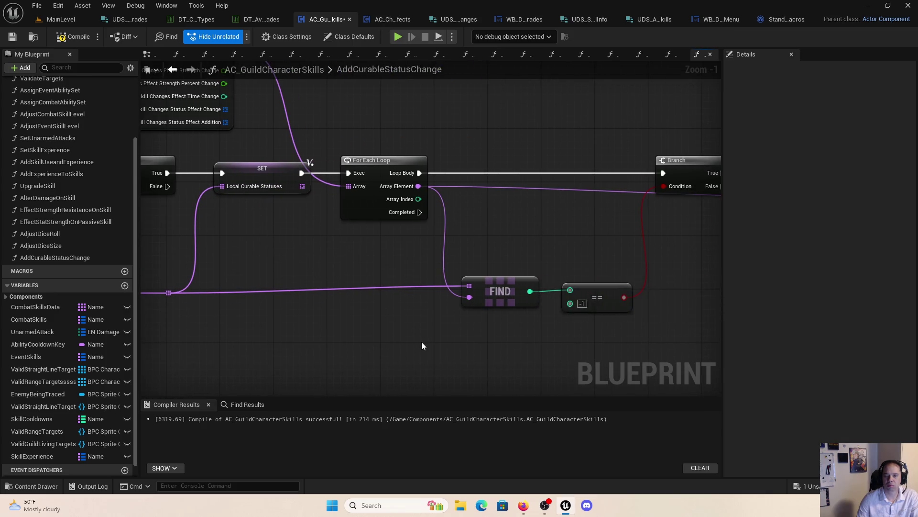
pyautogui.moveTo(592, 333); pyautogui.dragTo(457, 273)
pyautogui.moveTo(596, 297); pyautogui.dragTo(597, 305)
pyautogui.click(547, 261)
pyautogui.moveTo(546, 261); pyautogui.dragTo(395, 261)
pyautogui.moveTo(569, 287); pyautogui.dragTo(624, 296)
pyautogui.scroll(-1, 624, 295)
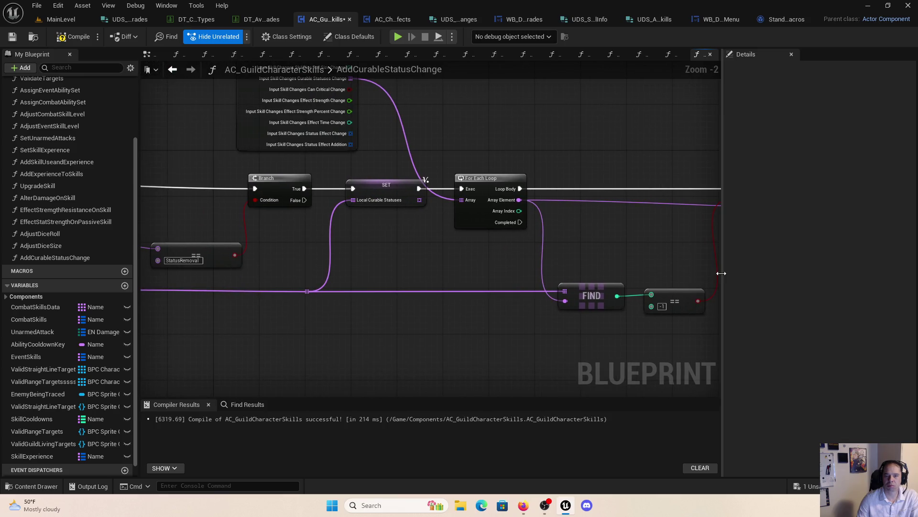
pyautogui.moveTo(718, 266); pyautogui.dragTo(454, 289)
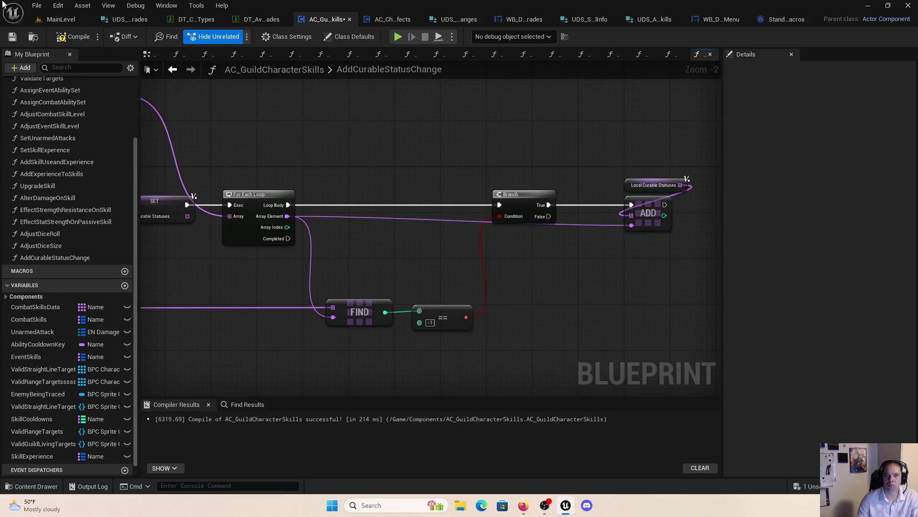
pyautogui.click(70, 39)
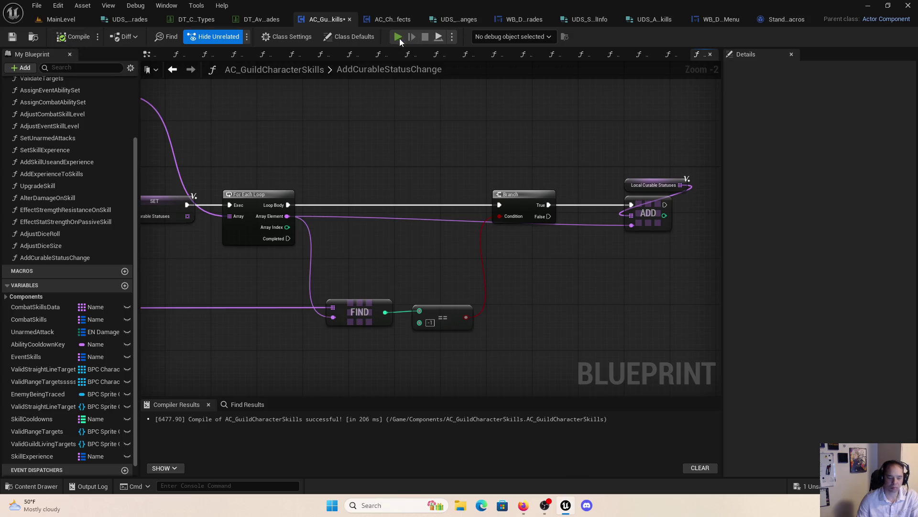
# Step: Launch a new play-test, select the Healer, and list Cure's upgrades in the skill editor
pyautogui.click(399, 39)
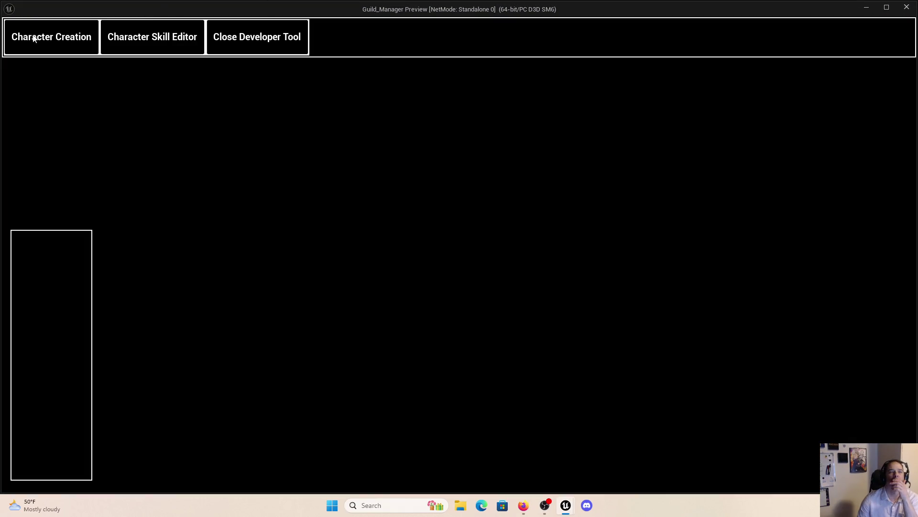
pyautogui.click(34, 38)
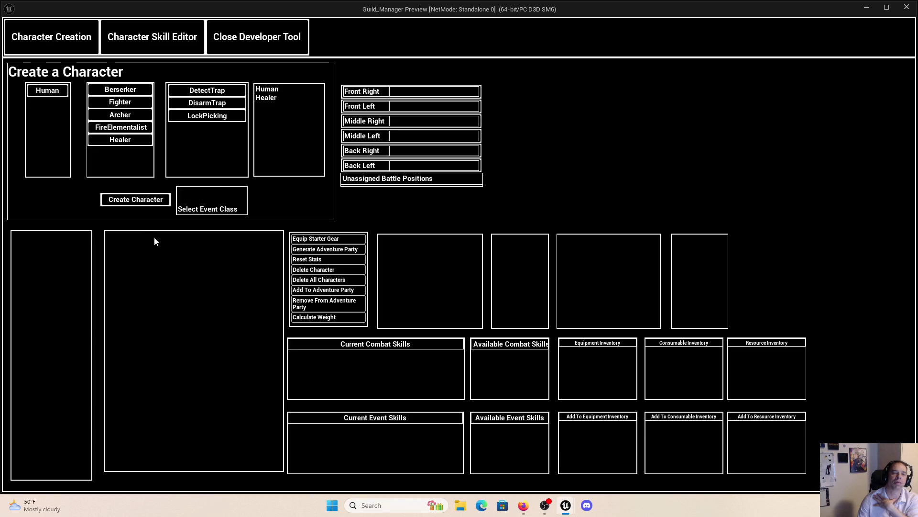
pyautogui.click(55, 242)
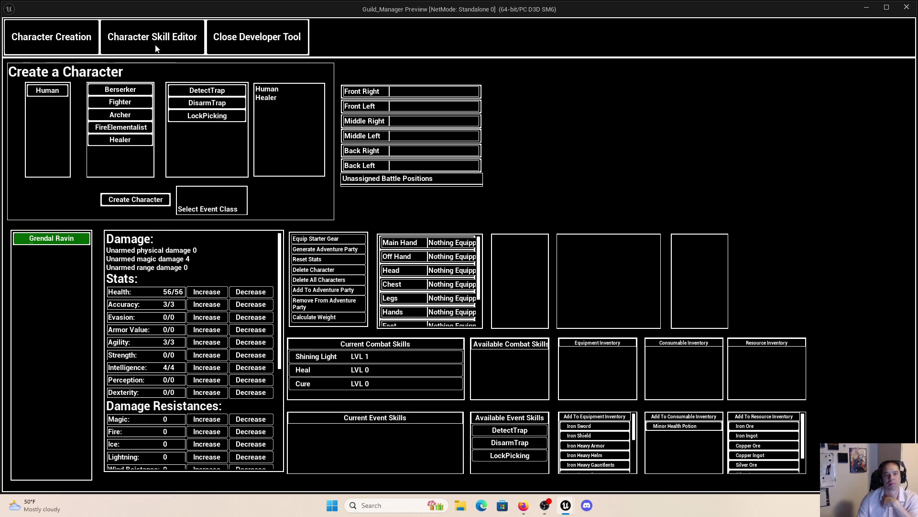
pyautogui.click(156, 46)
pyautogui.click(161, 384)
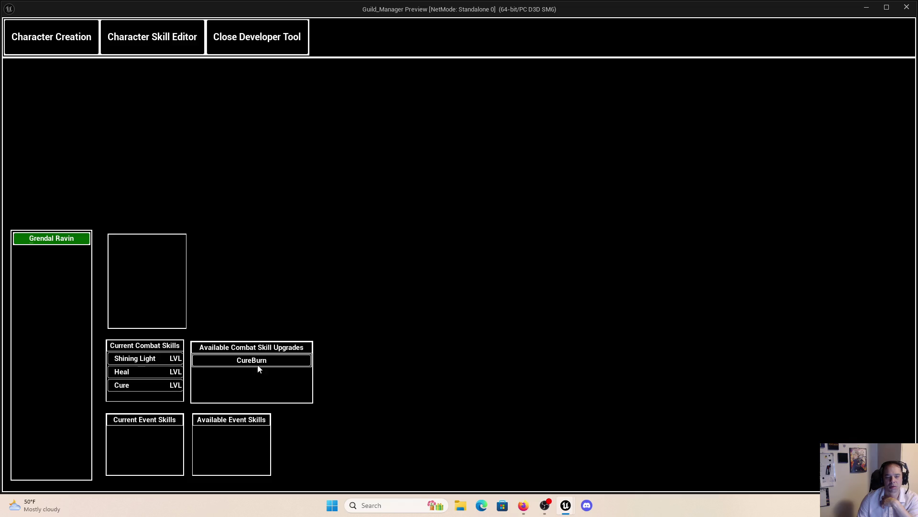